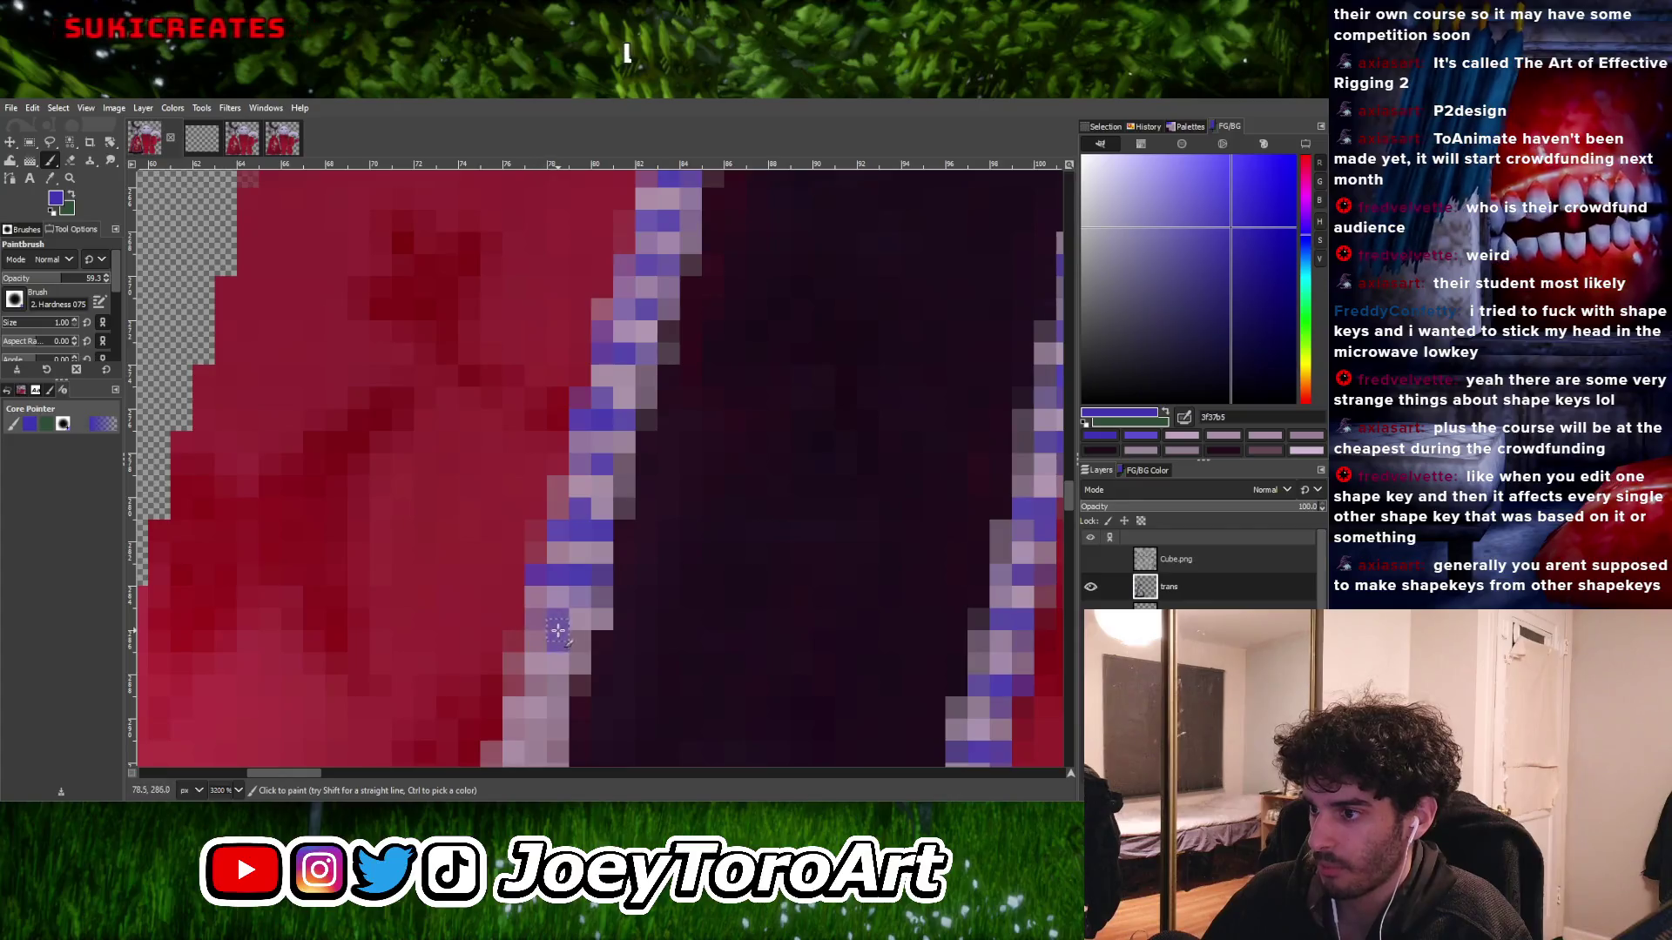
- Paint blue pixels along the upper part of the stripe's left outline with the size-1 Paintbrush
ctrl+scroll(580, 644, down, 3)
ctrl+scroll(570, 634, up, 3)
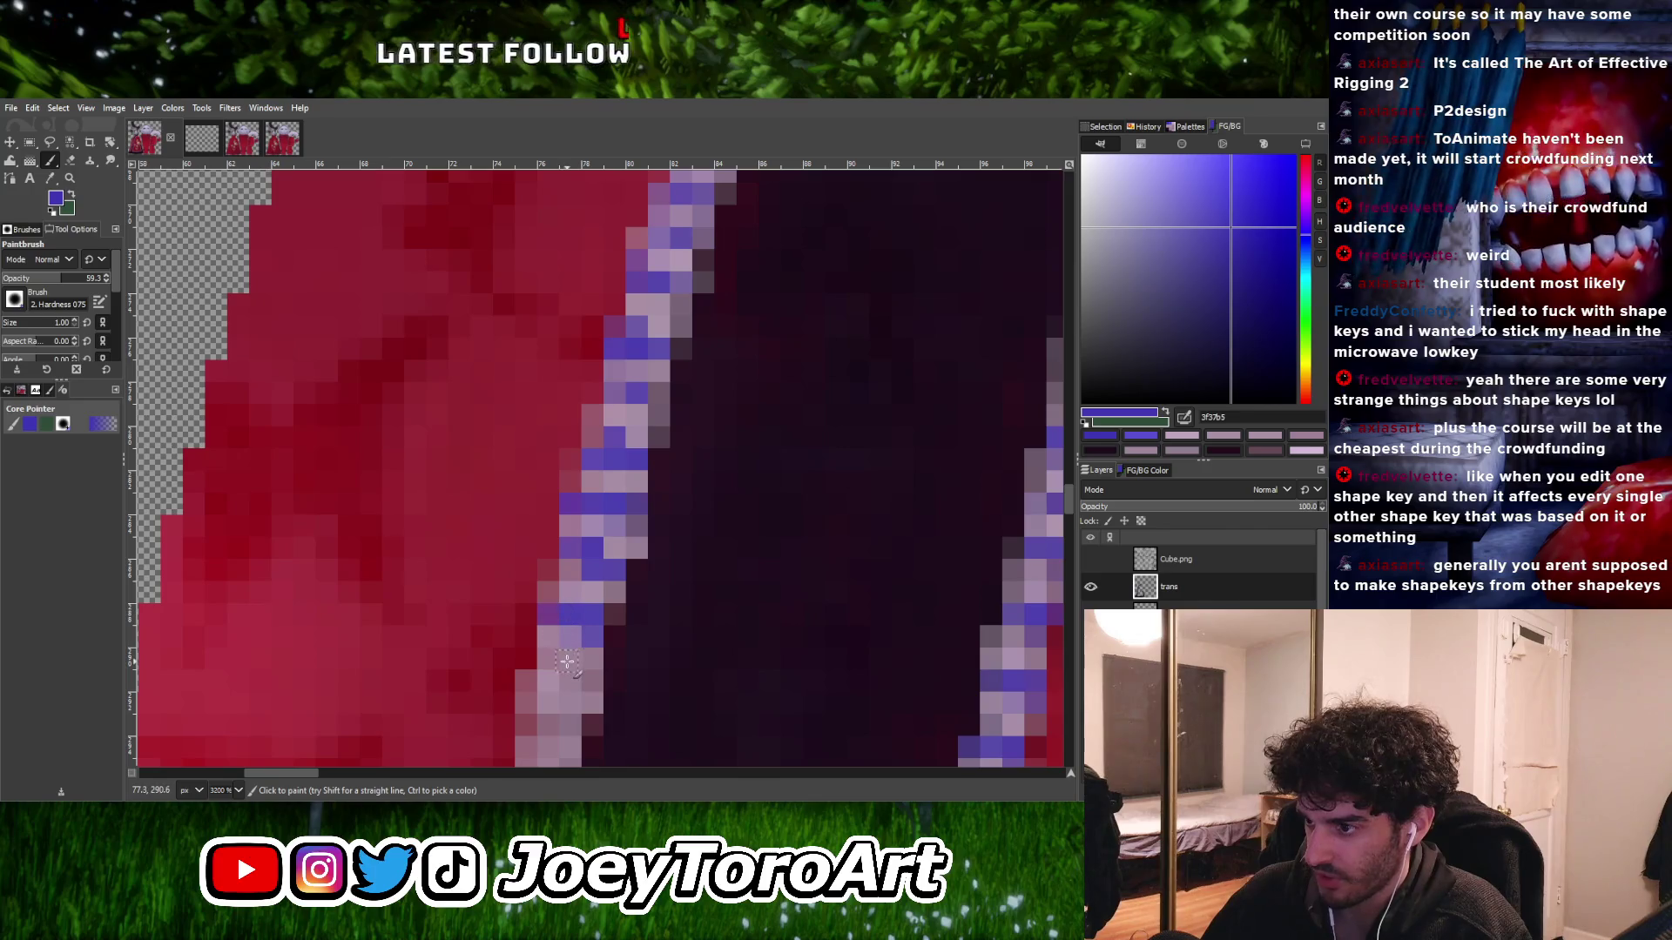
ctrl+scroll(586, 682, down, 3)
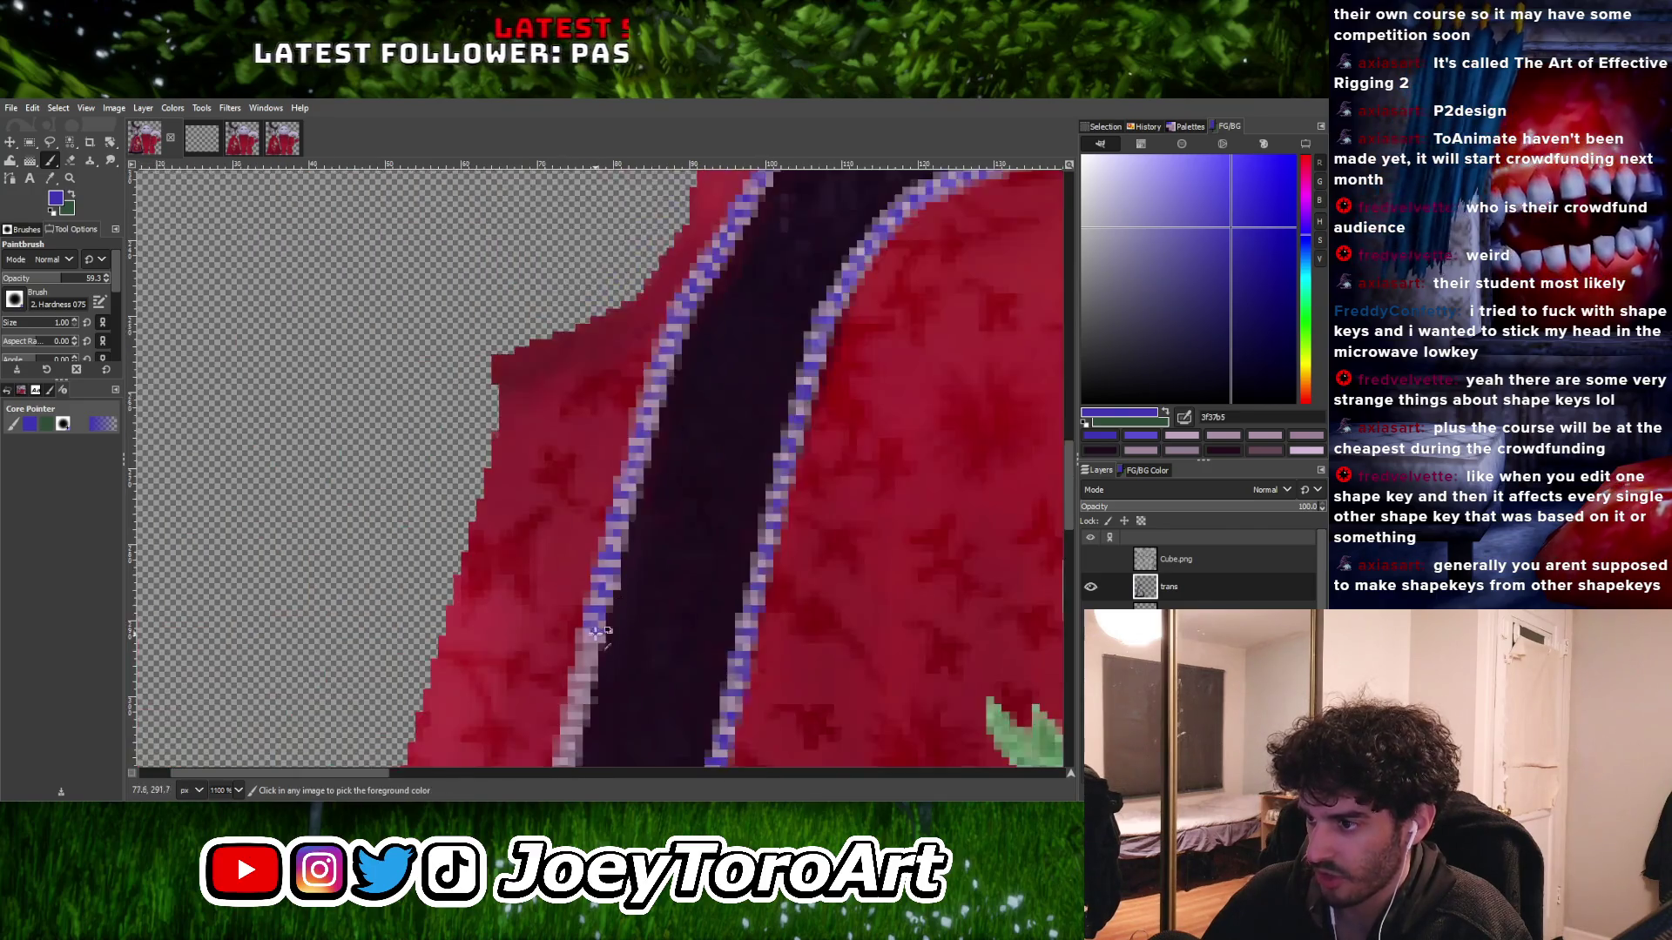
ctrl+scroll(592, 651, up, 3)
ctrl+scroll(605, 646, down, 1)
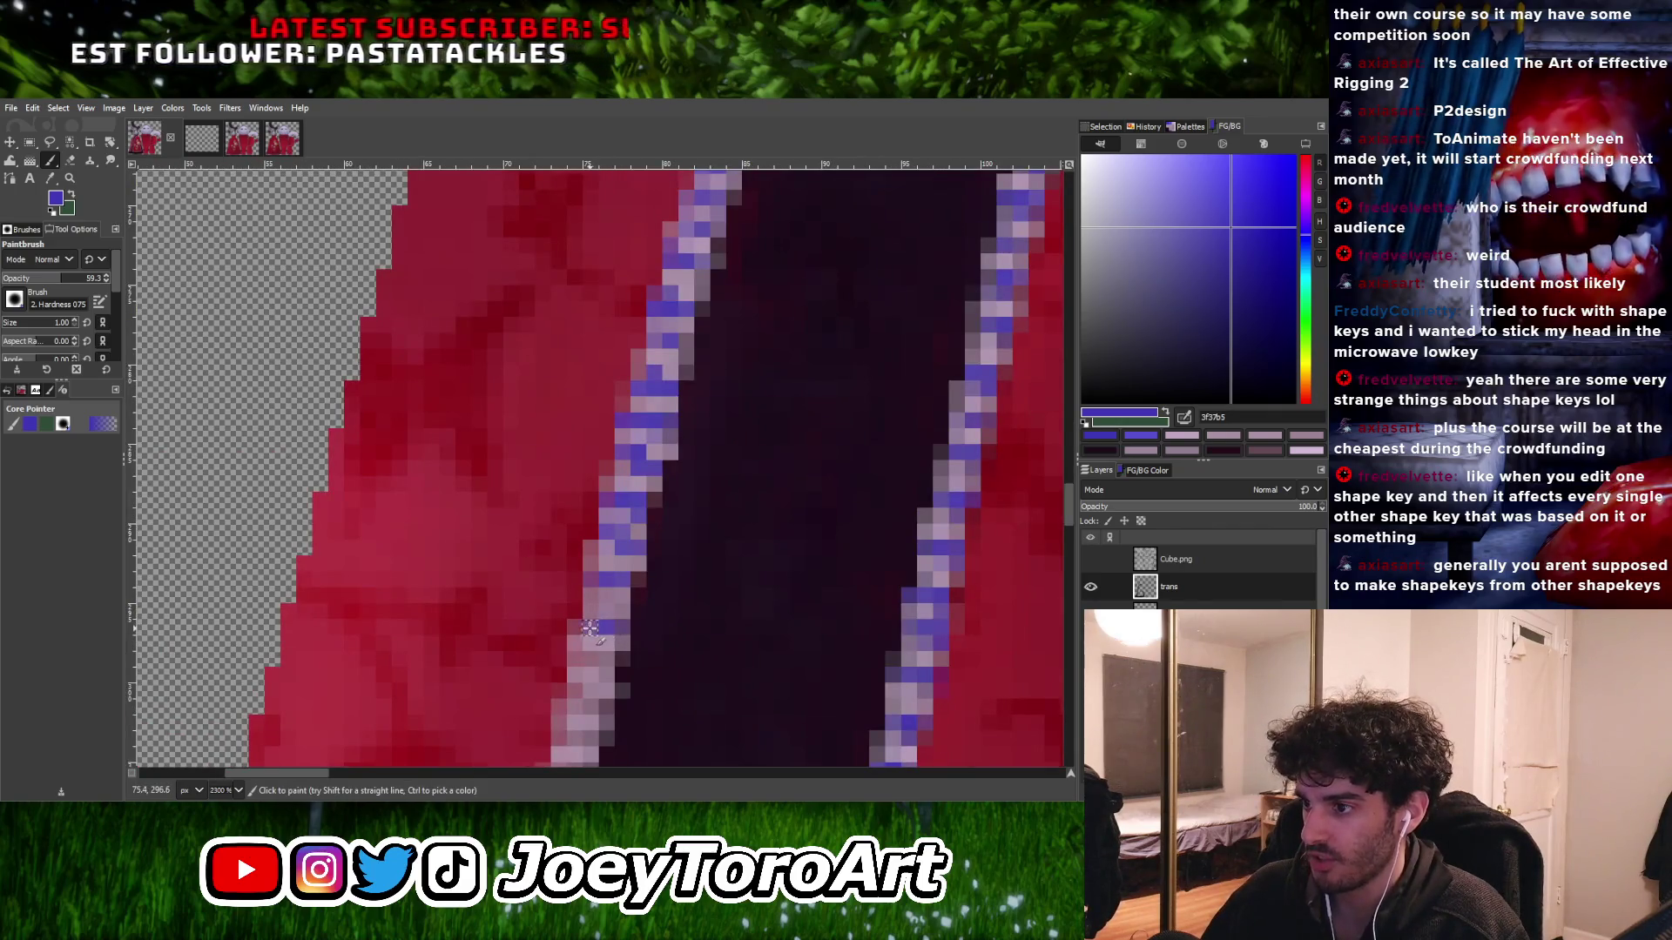
ctrl+scroll(615, 622, down, 2)
ctrl+scroll(612, 607, up, 4)
mouse_move(612, 606)
mouse_down()
mouse_move(557, 599)
mouse_move(623, 629)
mouse_up()
click(599, 690)
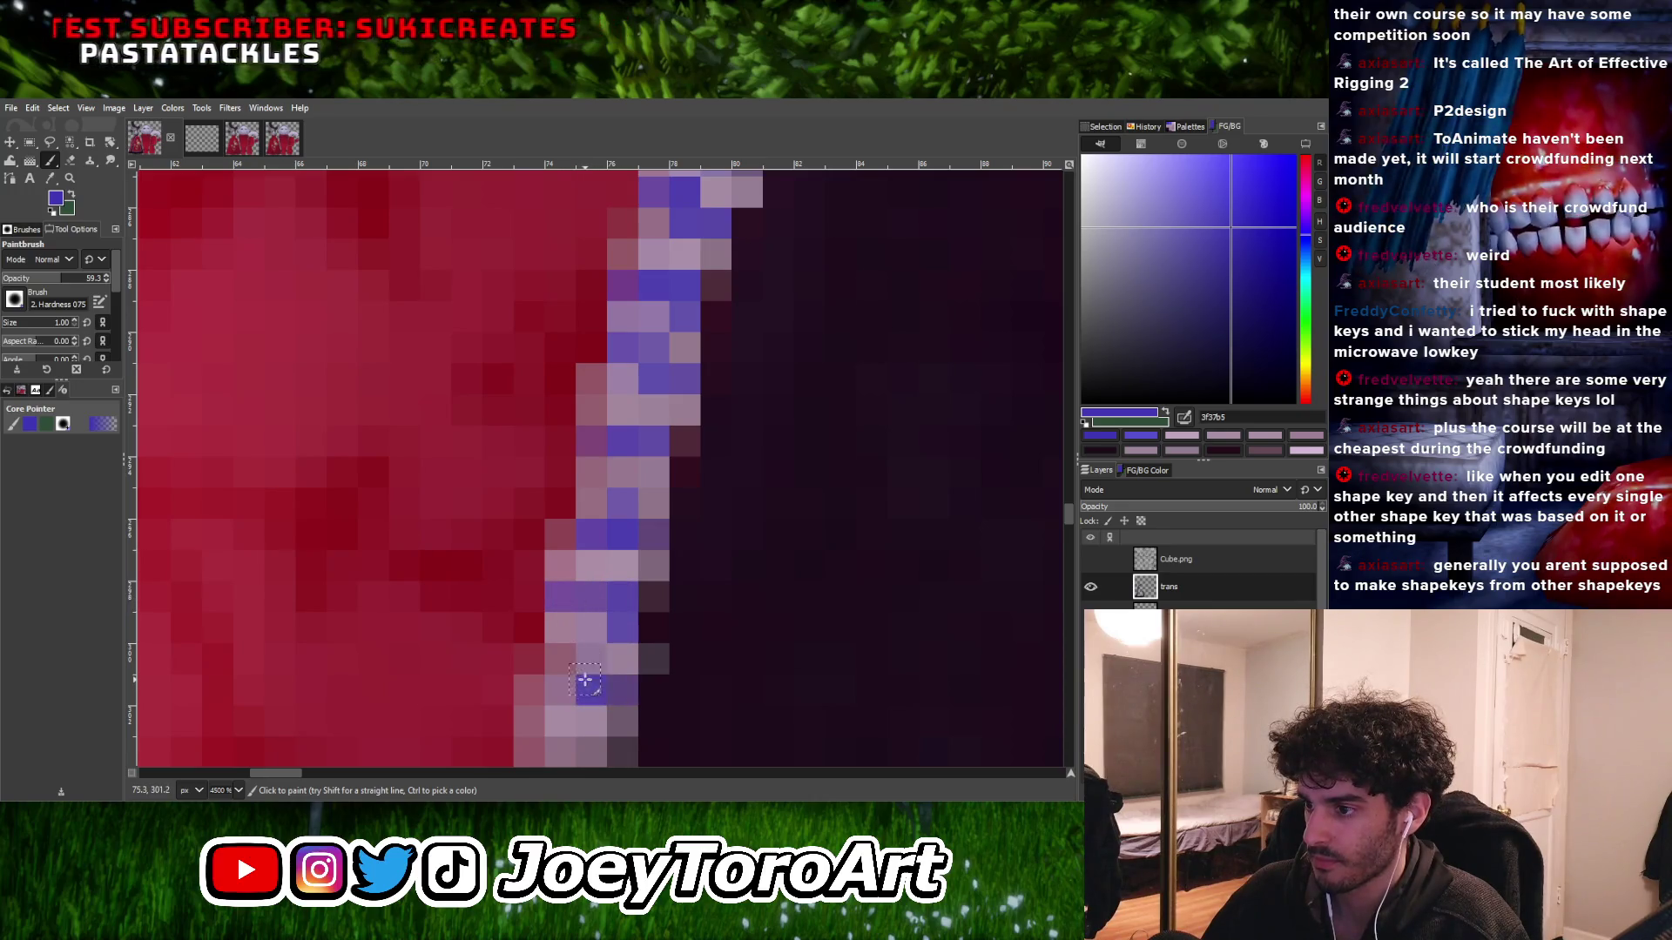
- Repaint runs of outline pixels blue-purple further down the stripe edge
ctrl+scroll(644, 562, down, 2)
ctrl+scroll(645, 562, up, 2)
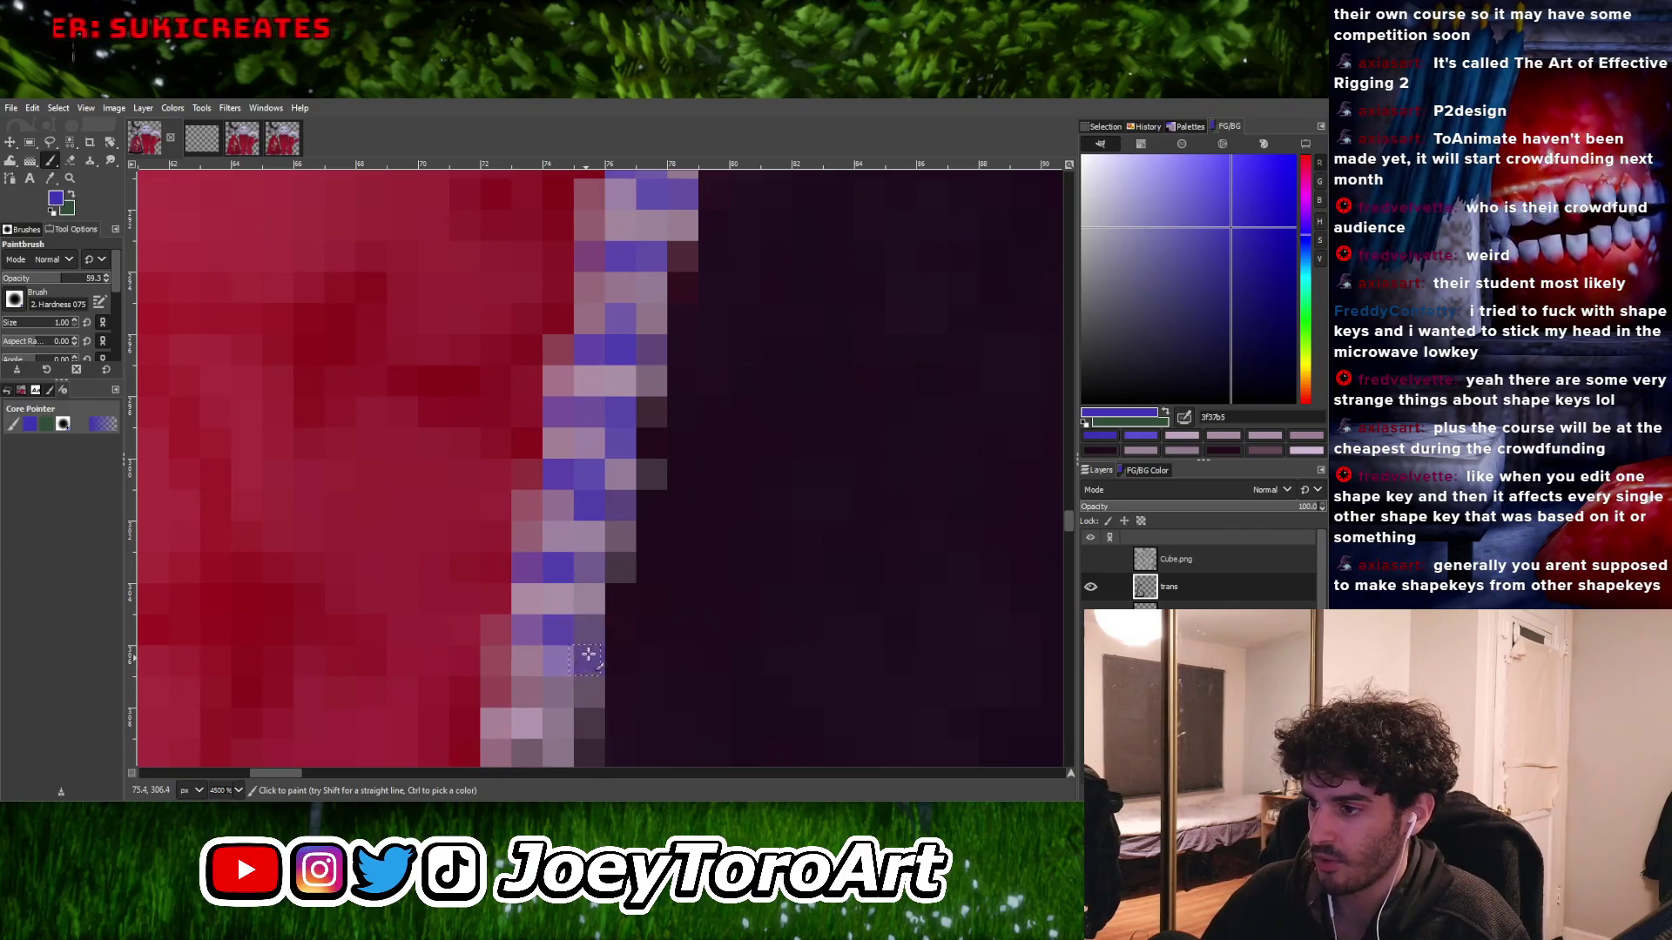
ctrl+scroll(581, 598, down, 2)
ctrl+scroll(549, 641, up, 2)
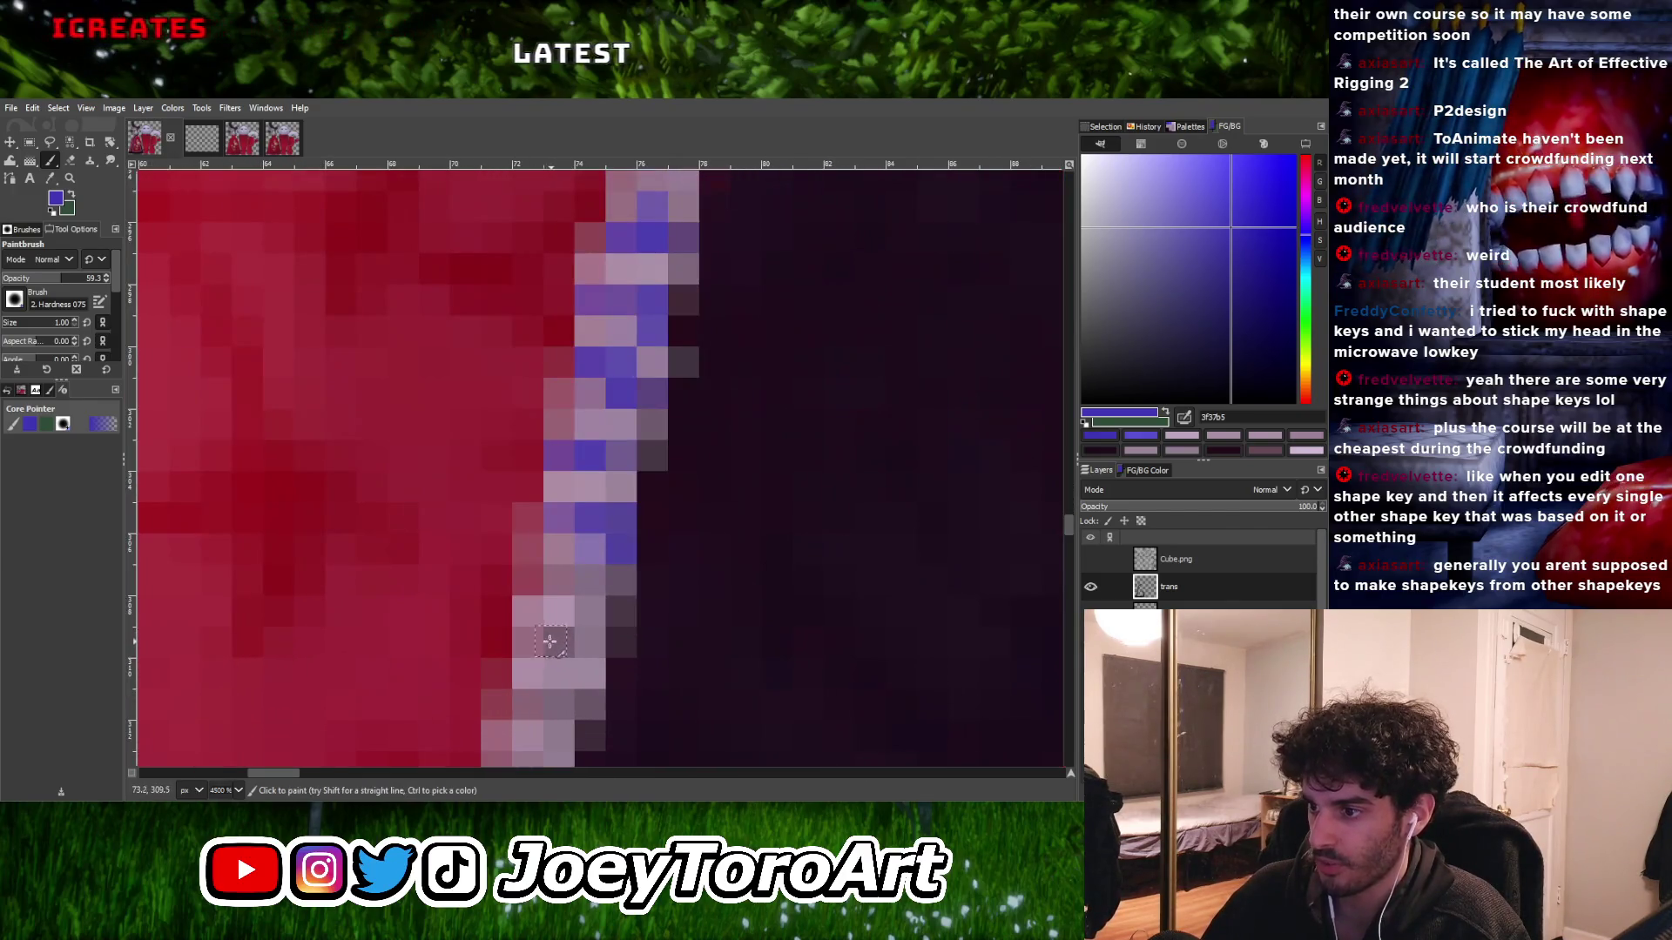
ctrl+scroll(581, 580, down, 2)
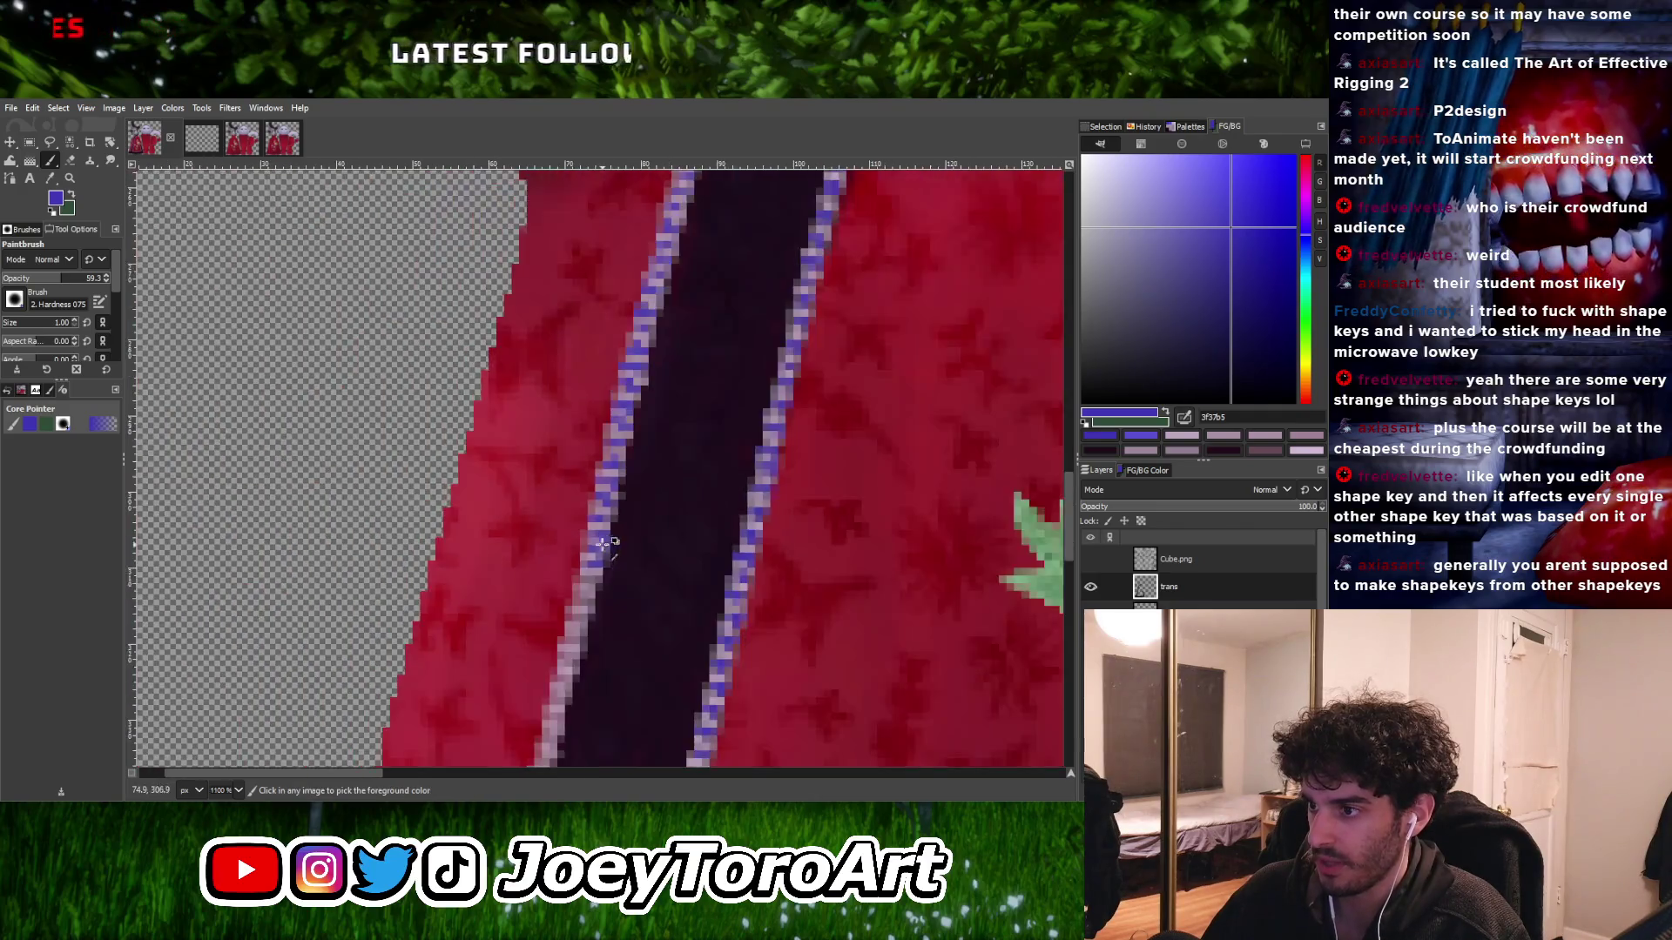
ctrl+scroll(578, 558, up, 2)
drag(579, 544, 610, 541)
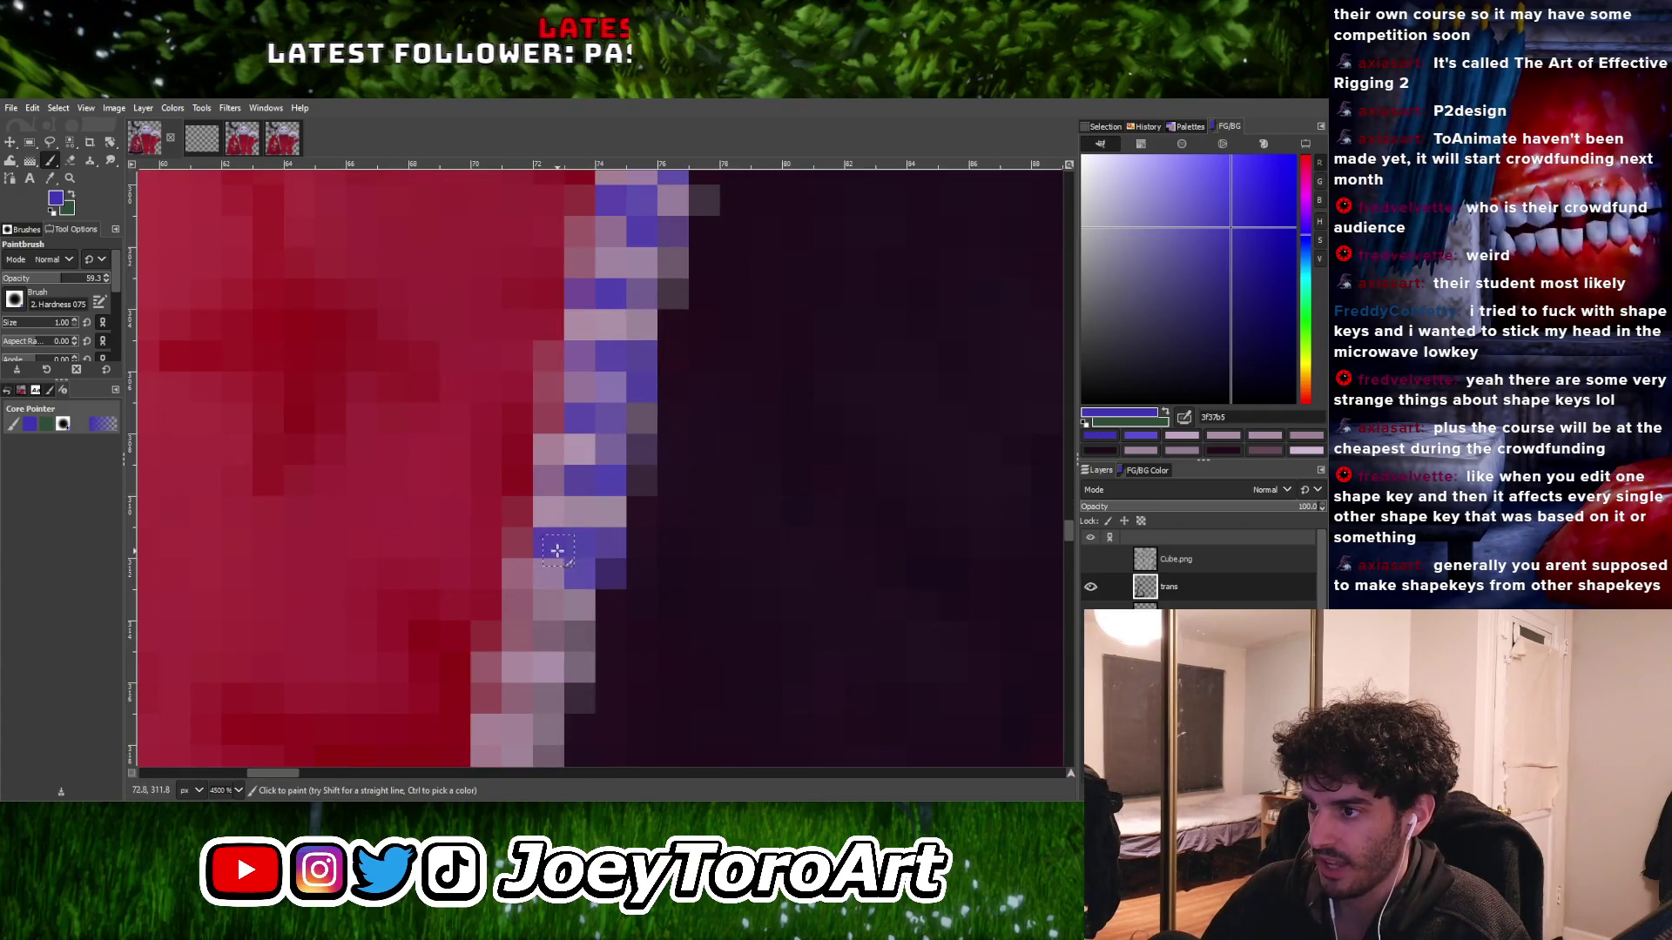
drag(518, 636, 584, 634)
ctrl+scroll(632, 539, down, 1)
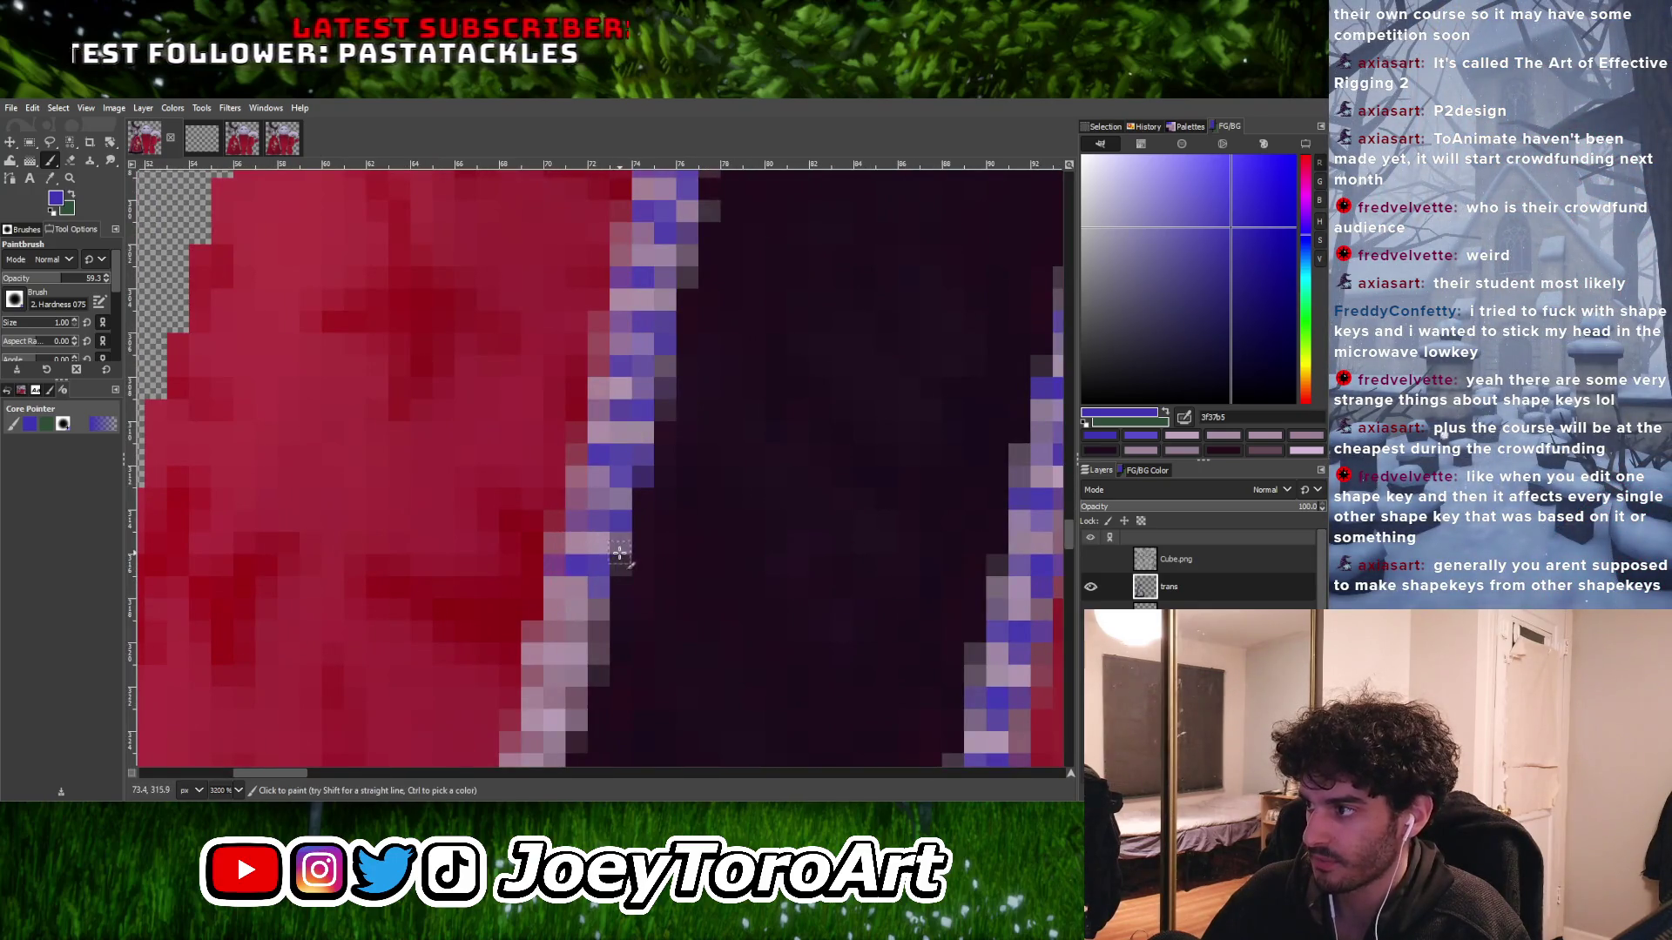
drag(555, 628, 588, 627)
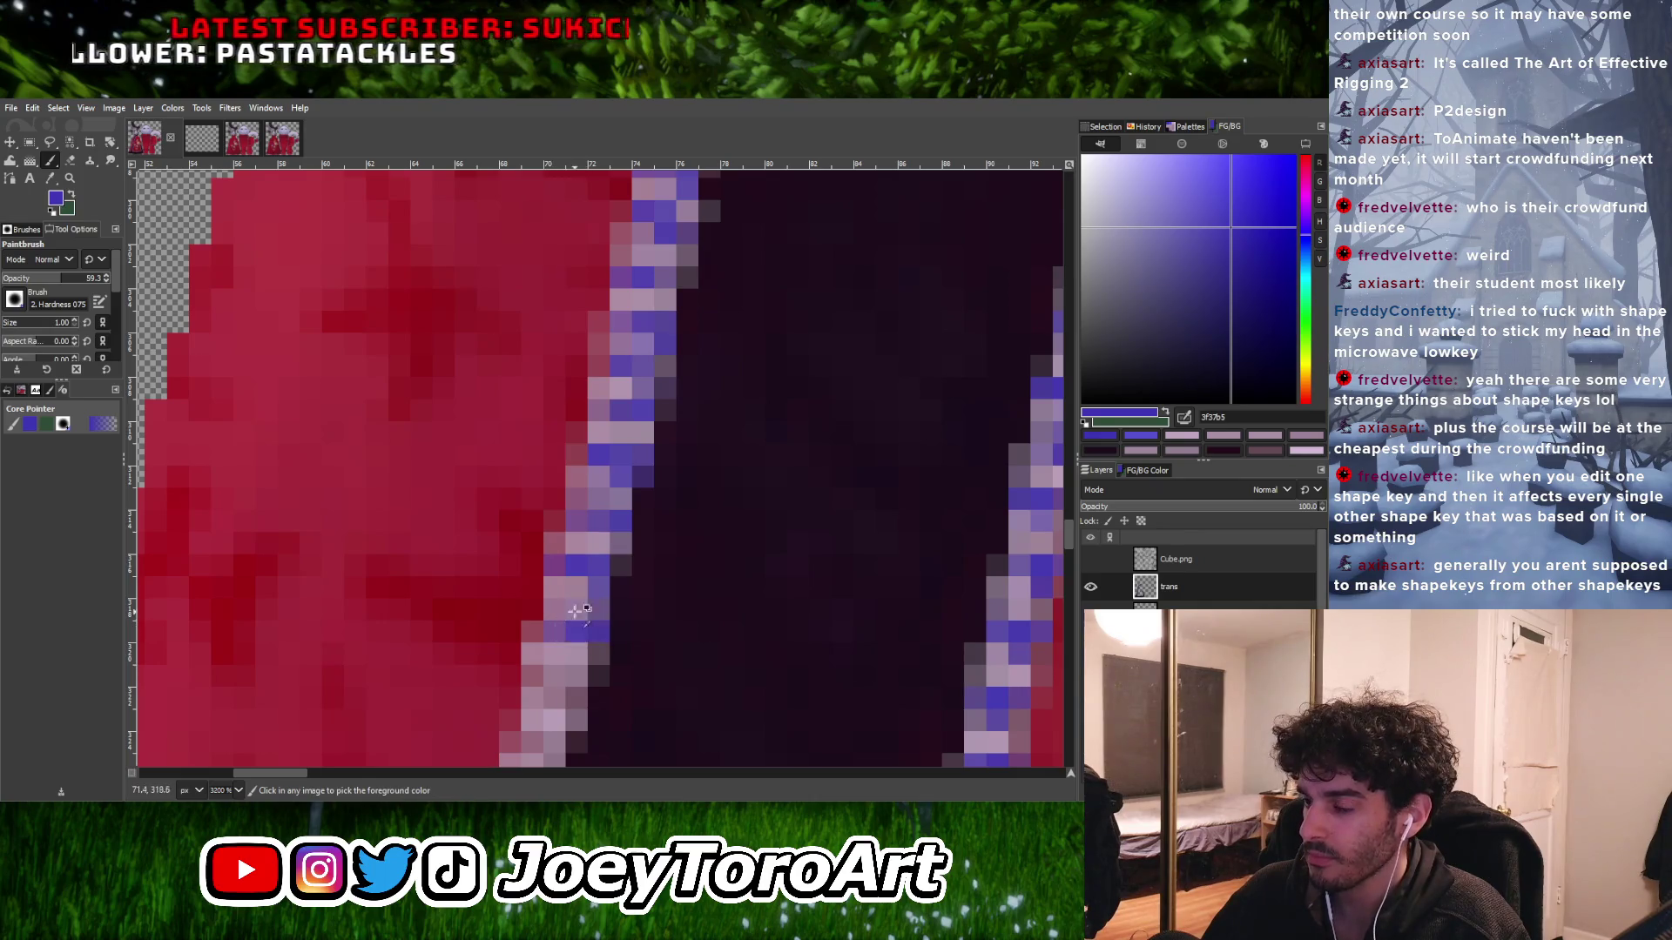
- Turn remaining pinkish-grey pixels at the stripe edge blue
ctrl+scroll(589, 627, up, 1)
click(524, 606)
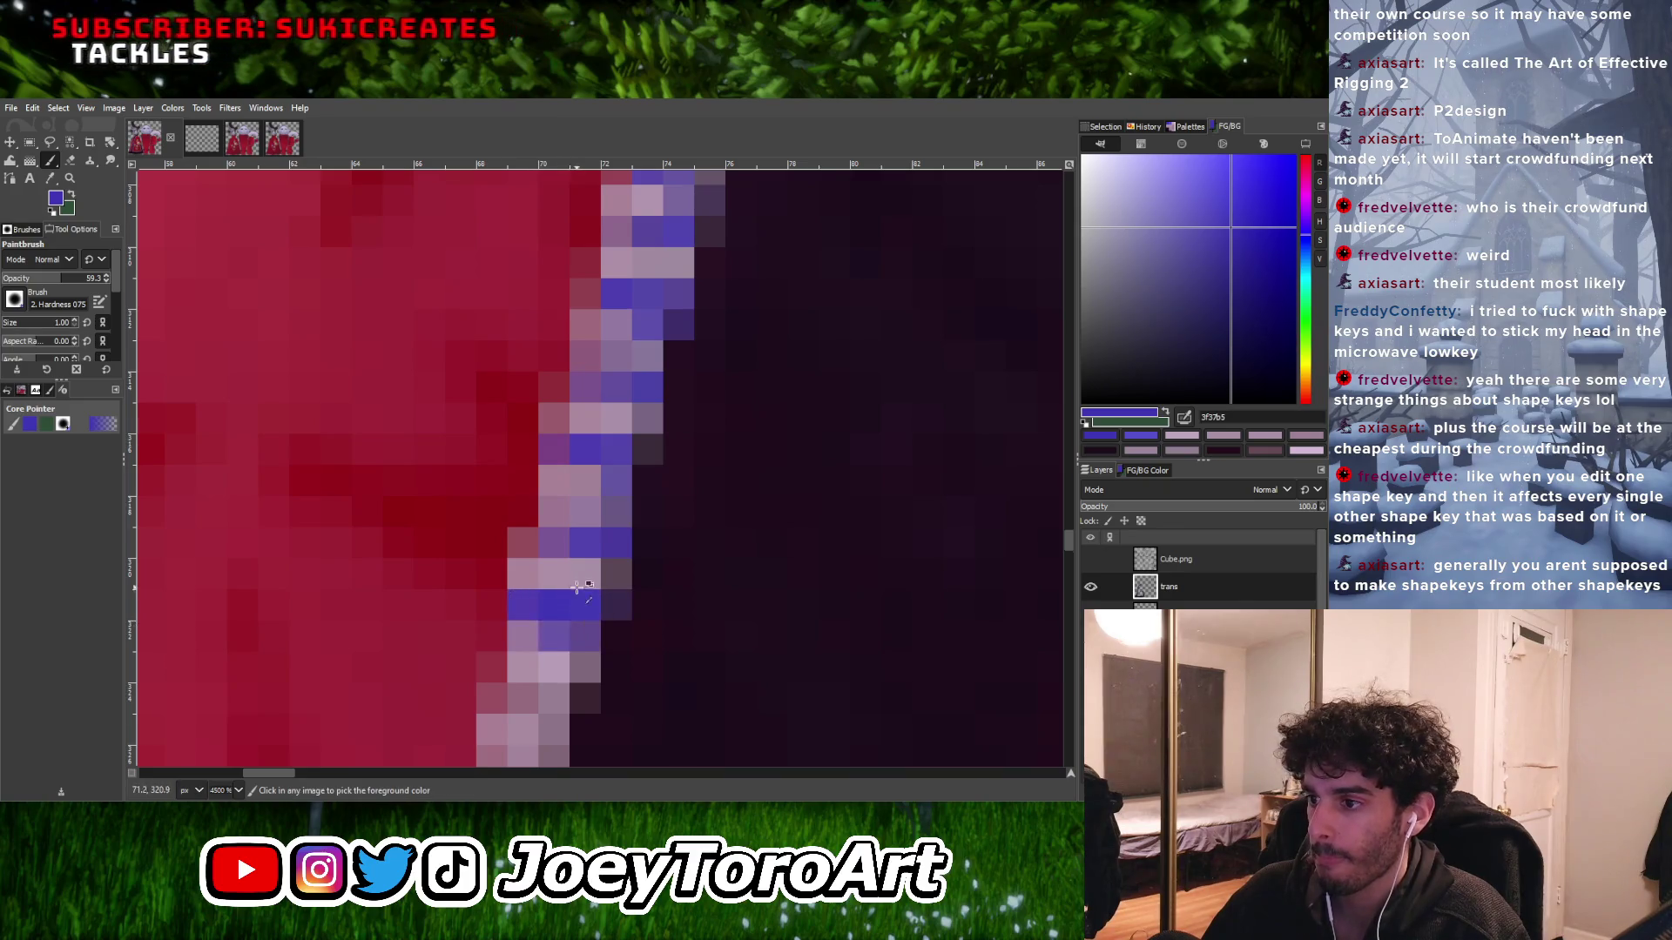
scroll(576, 588, down, 1)
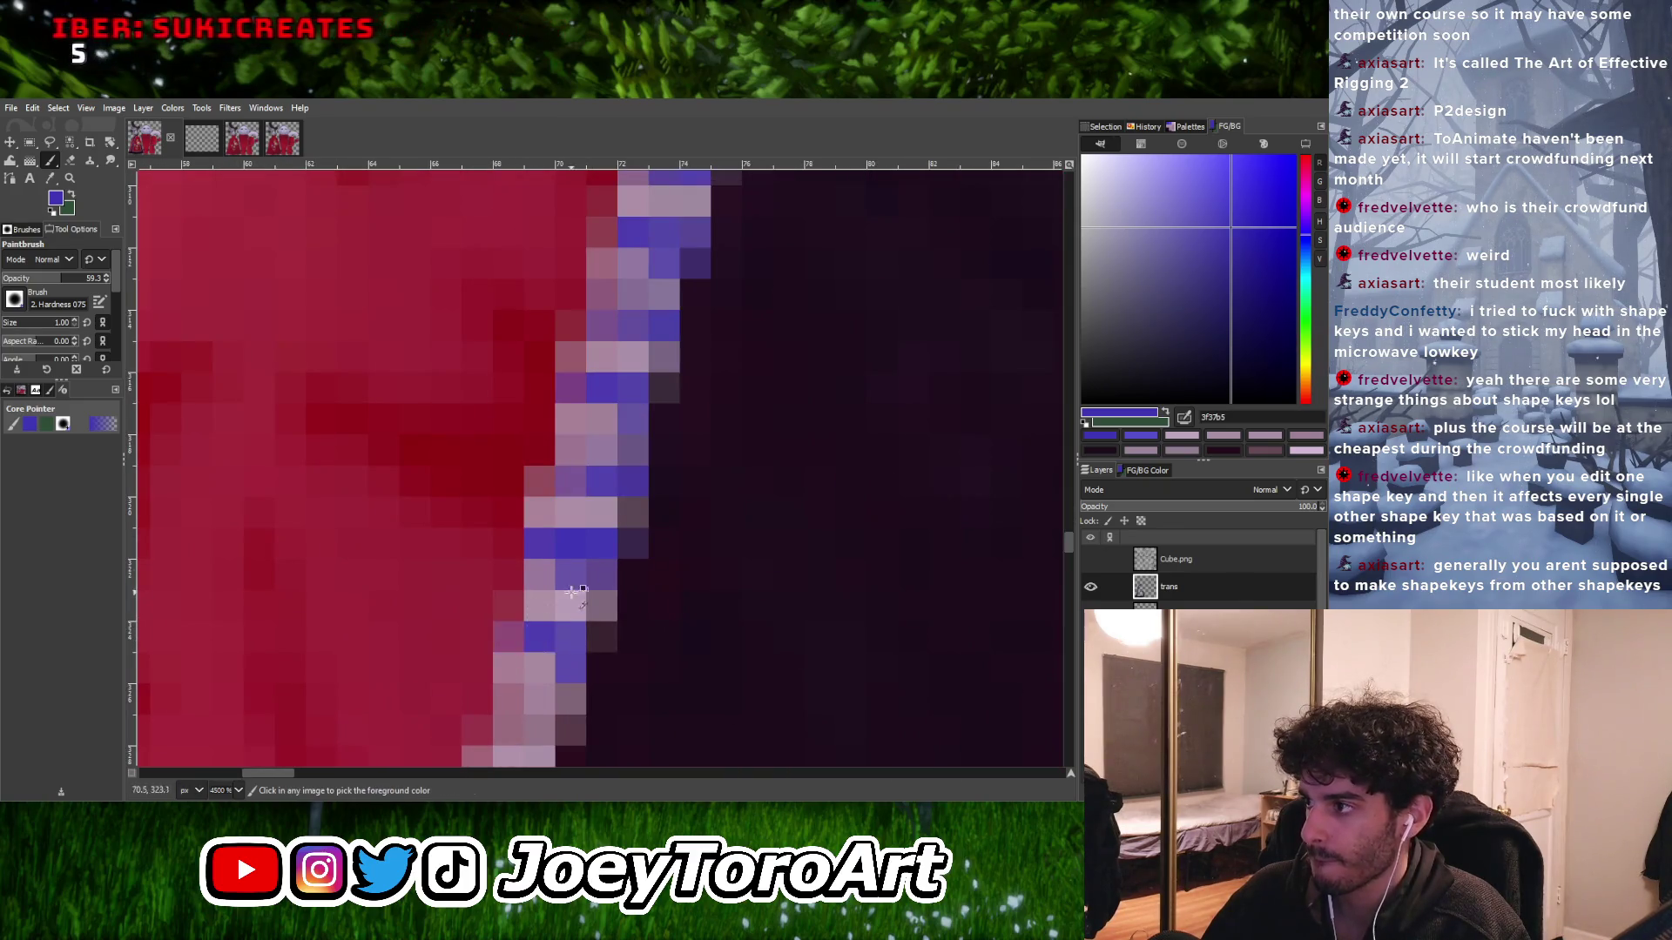
ctrl+scroll(571, 592, down, 2)
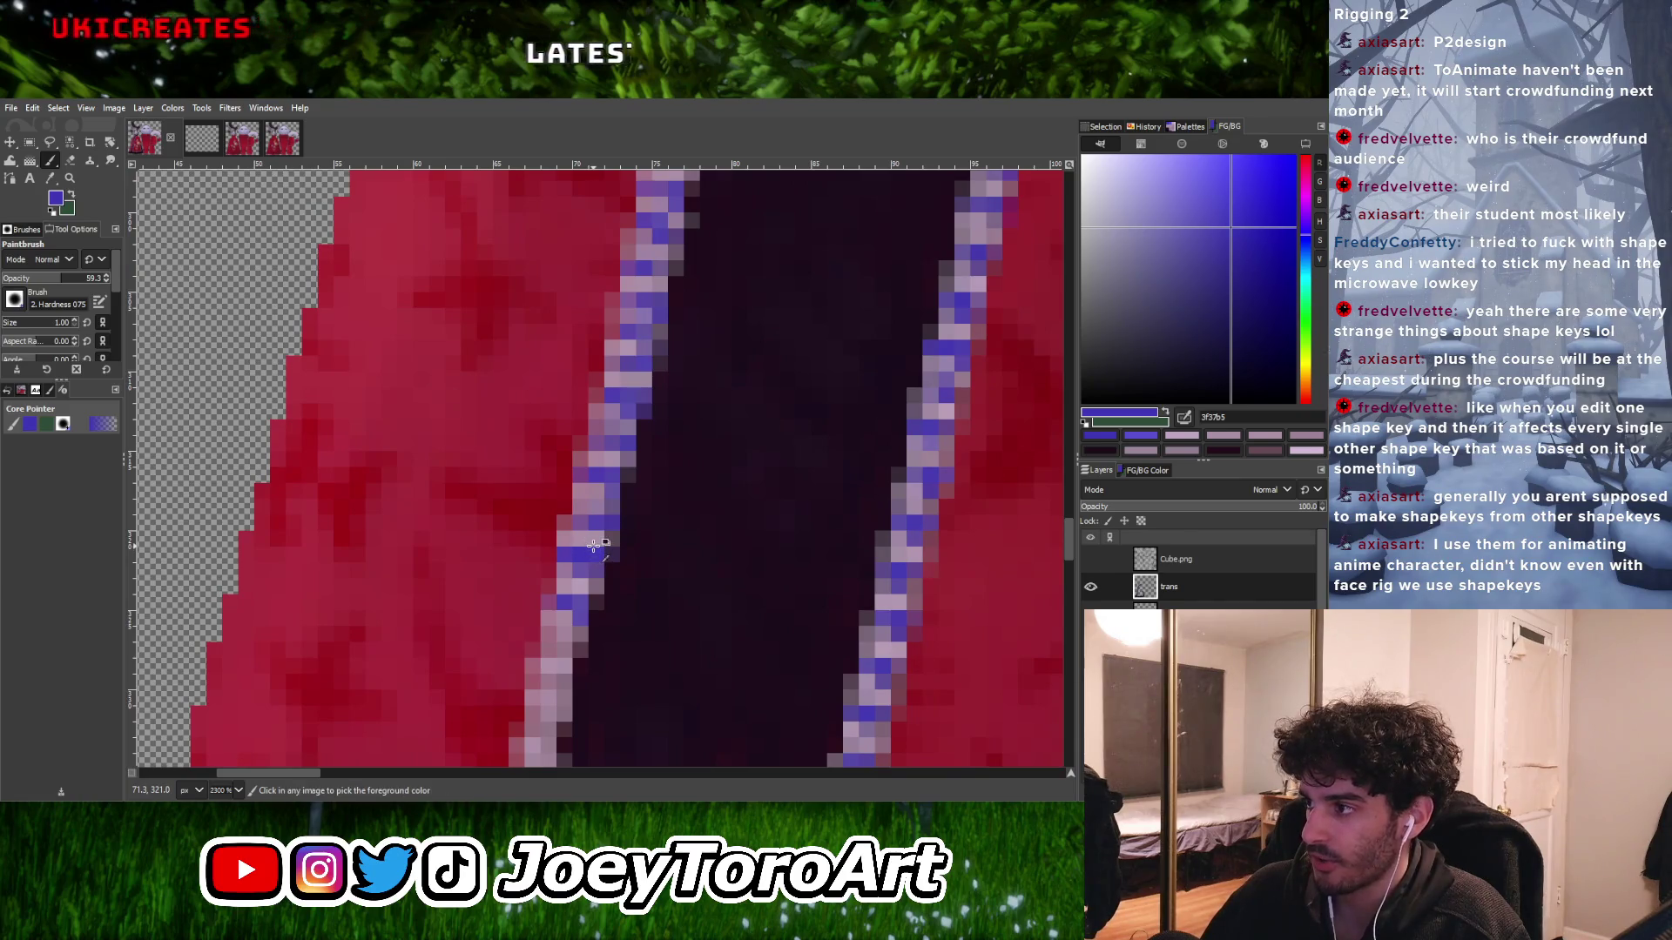
ctrl+scroll(585, 570, up, 2)
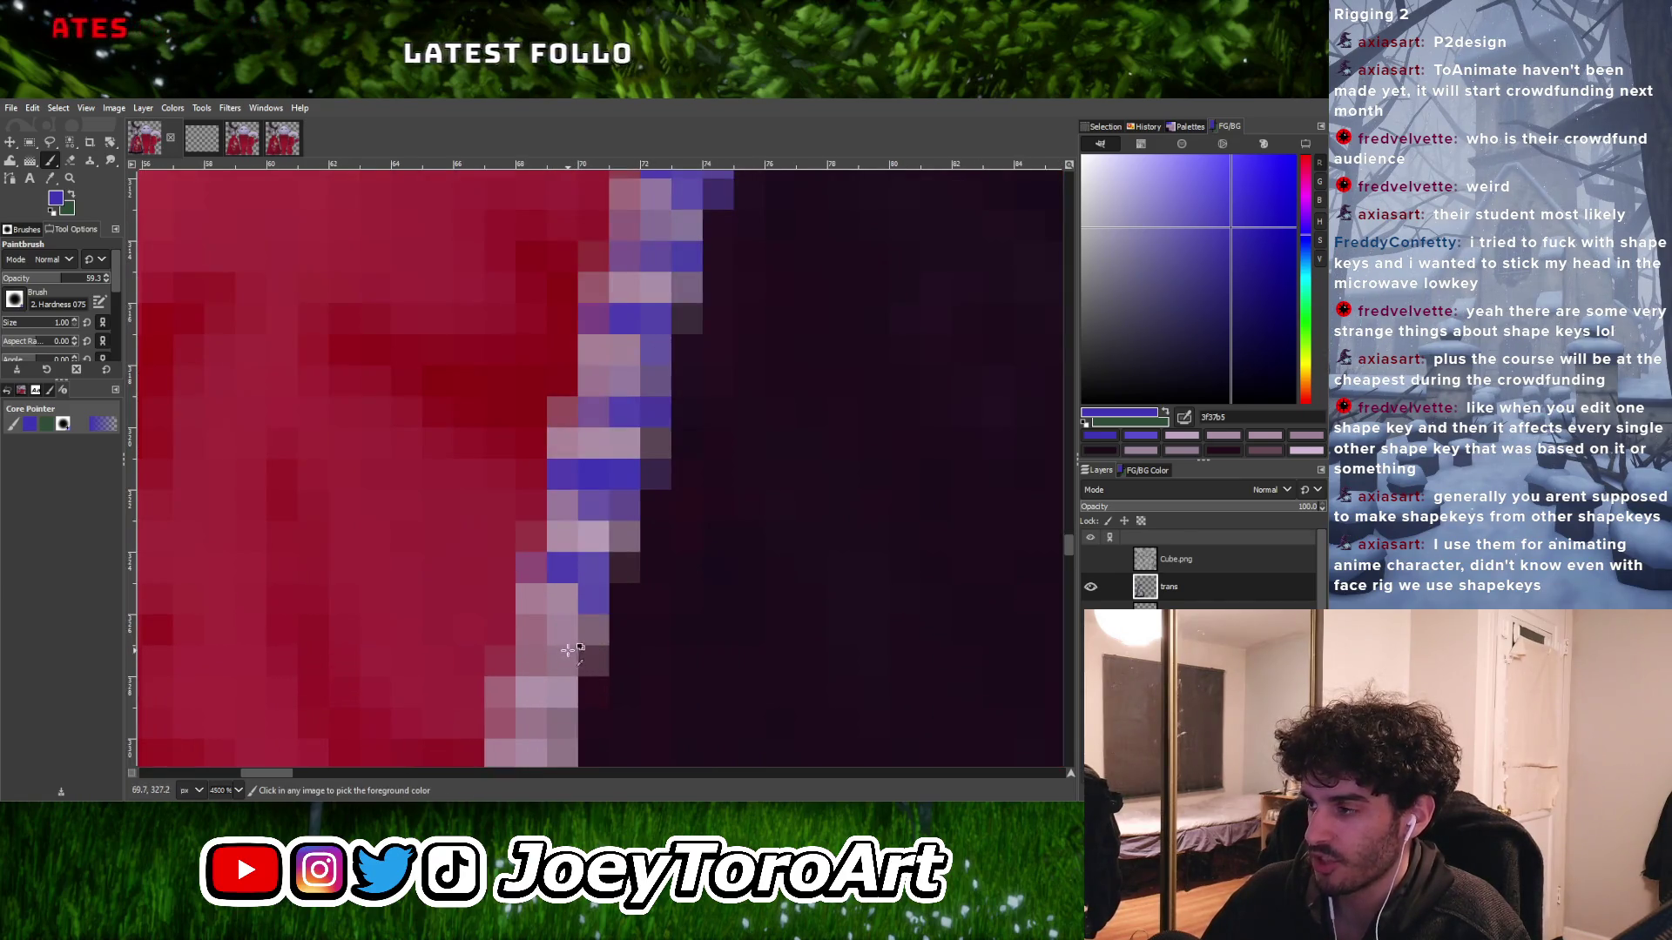
ctrl+scroll(567, 649, down, 2)
ctrl+scroll(579, 625, up, 3)
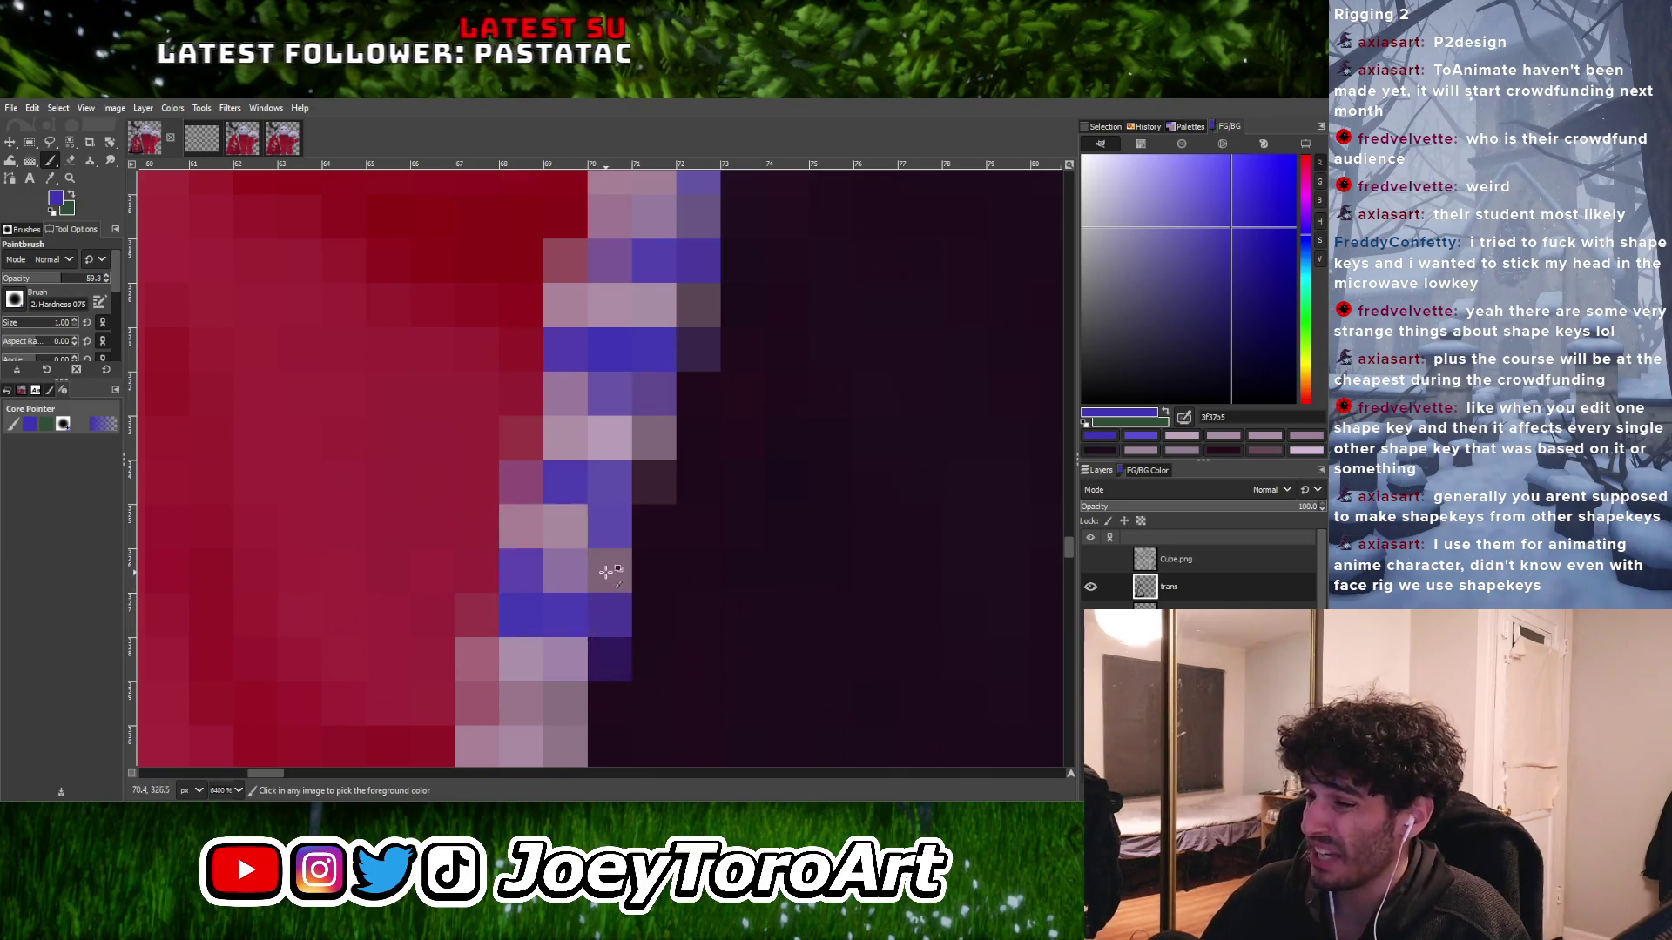
ctrl+scroll(525, 594, down, 1)
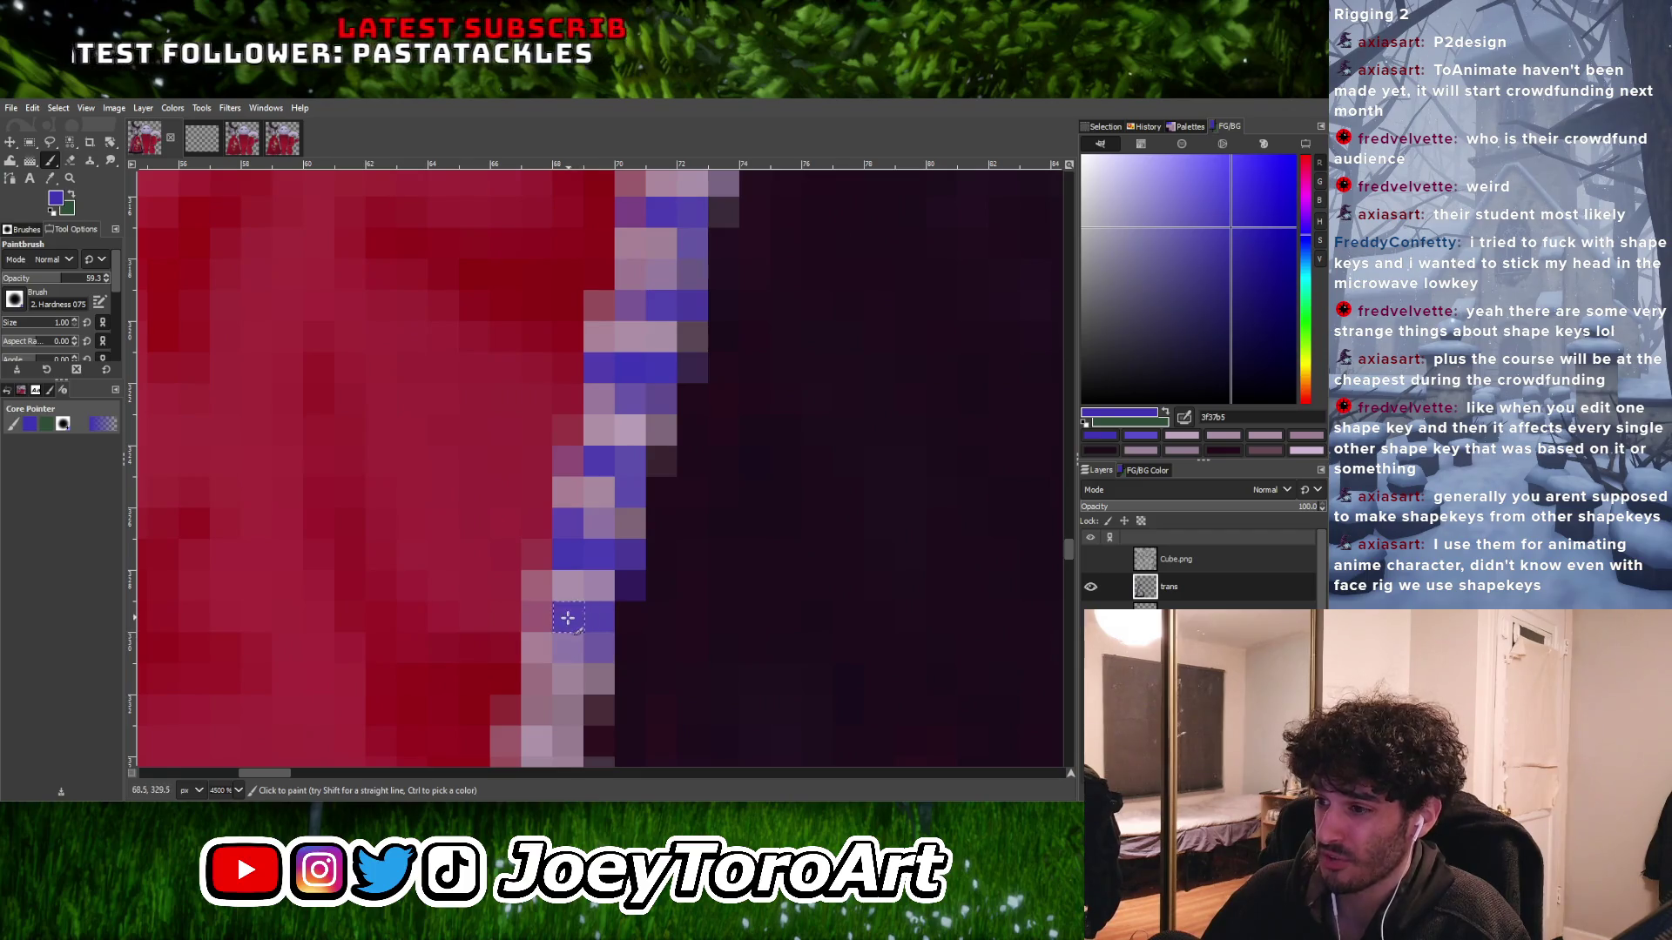
ctrl+scroll(579, 618, down, 4)
ctrl+scroll(571, 620, up, 3)
click(568, 604)
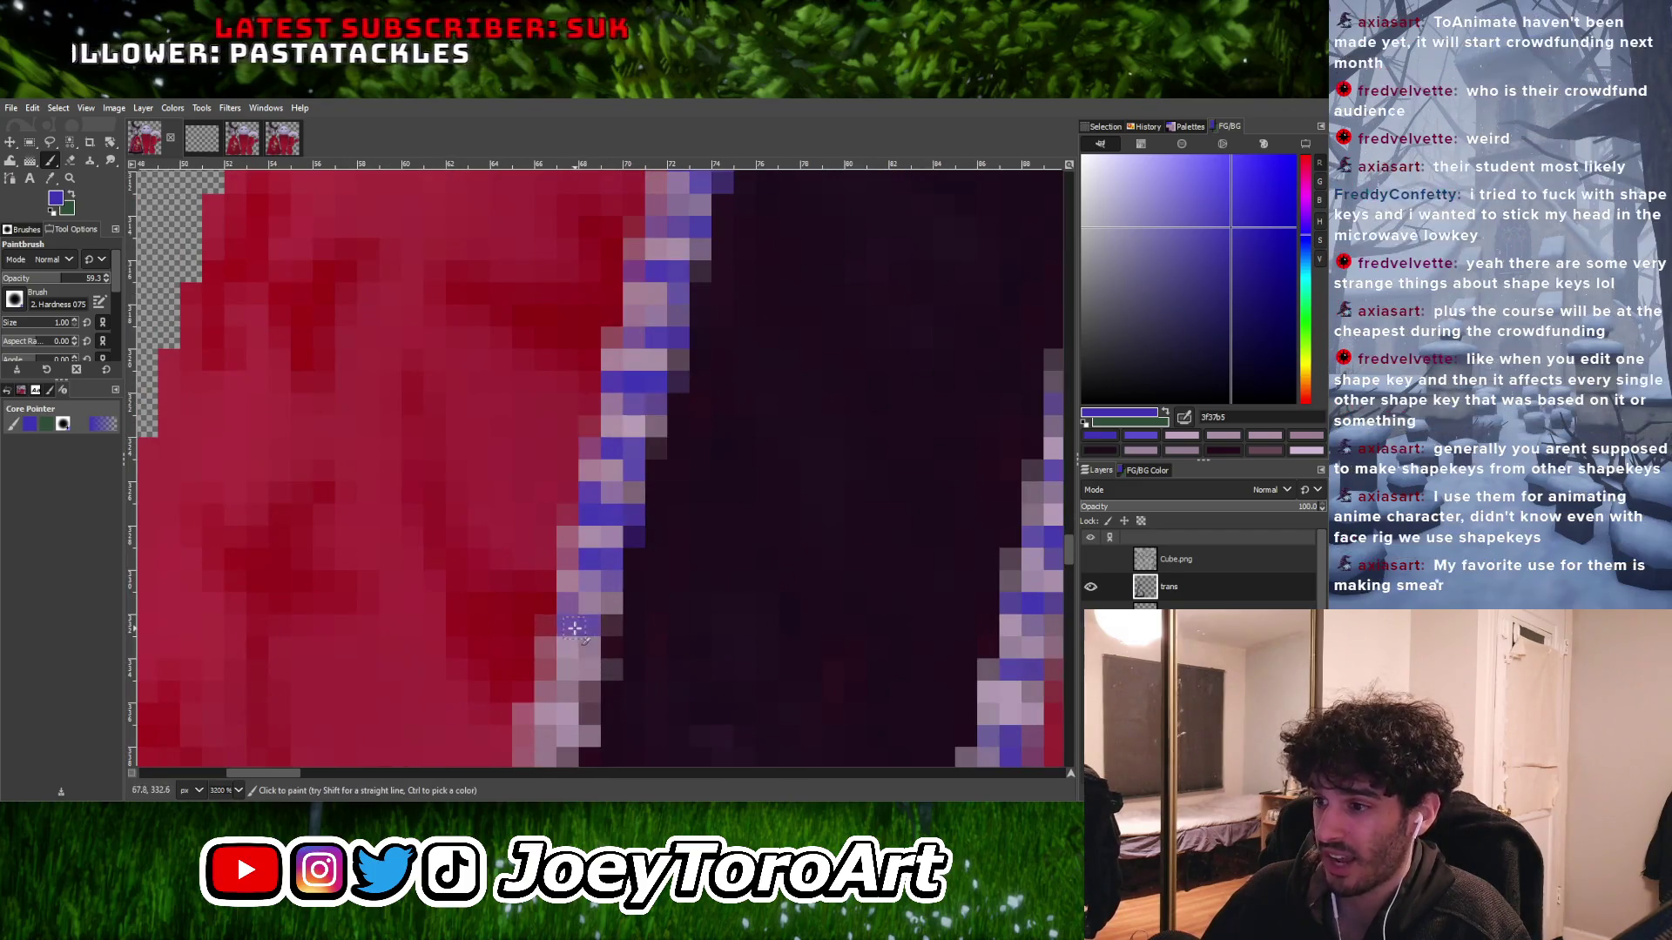
- Paint blue over the grey pixels in the stripe's left outline
ctrl+scroll(598, 628, down, 4)
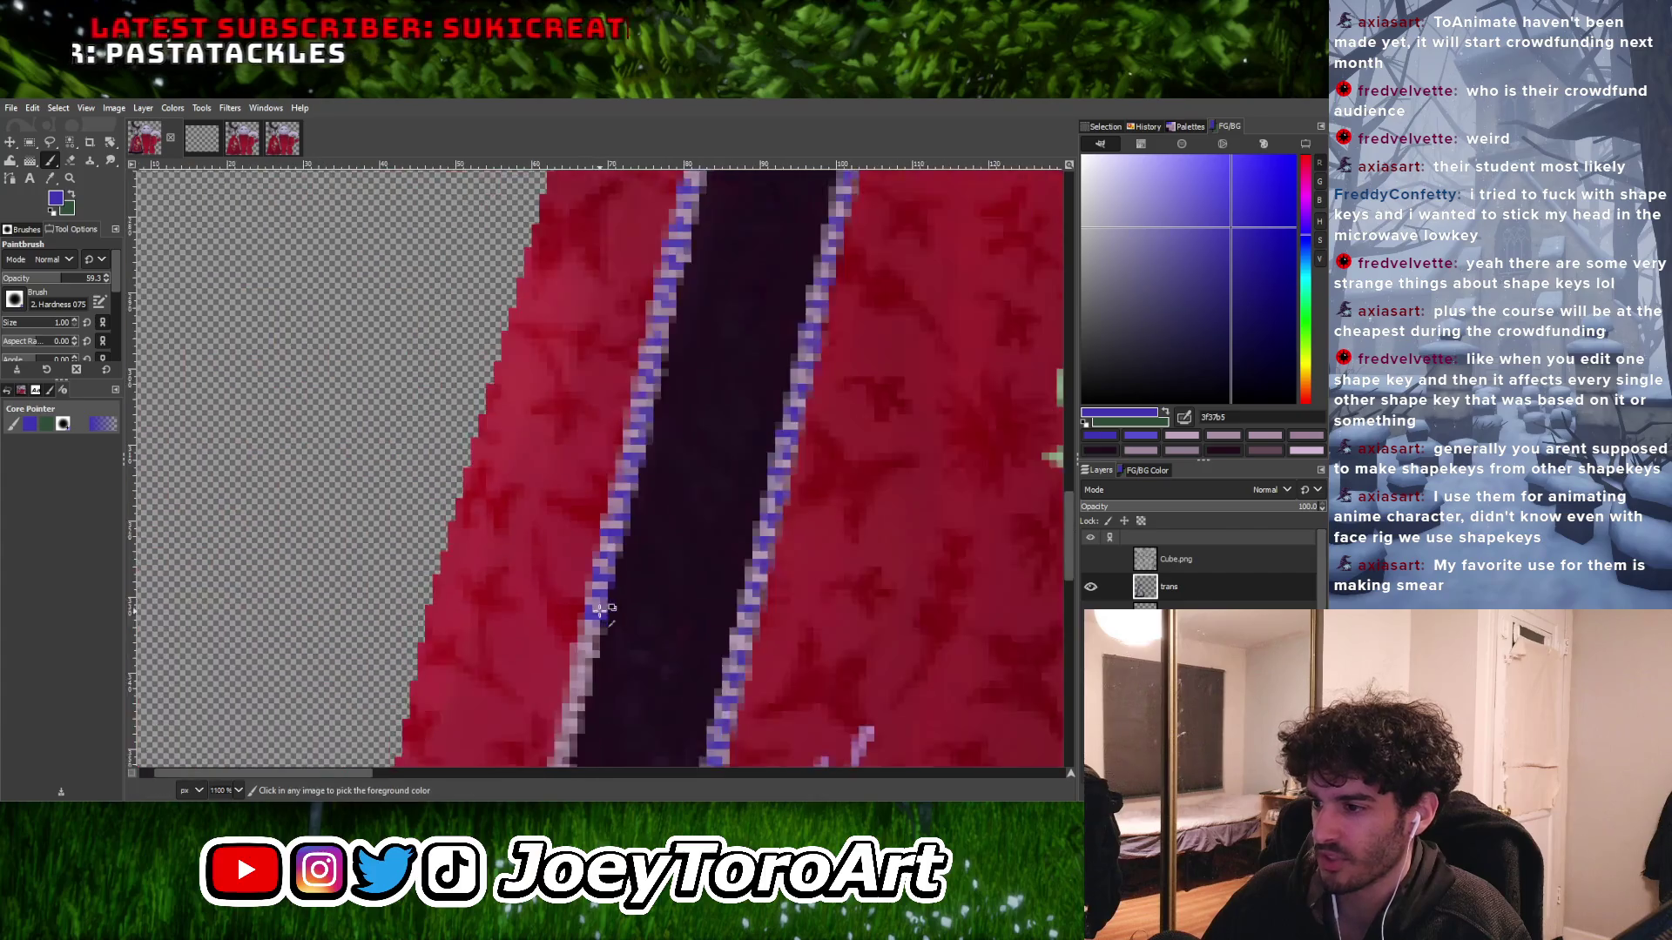
ctrl+scroll(566, 649, up, 5)
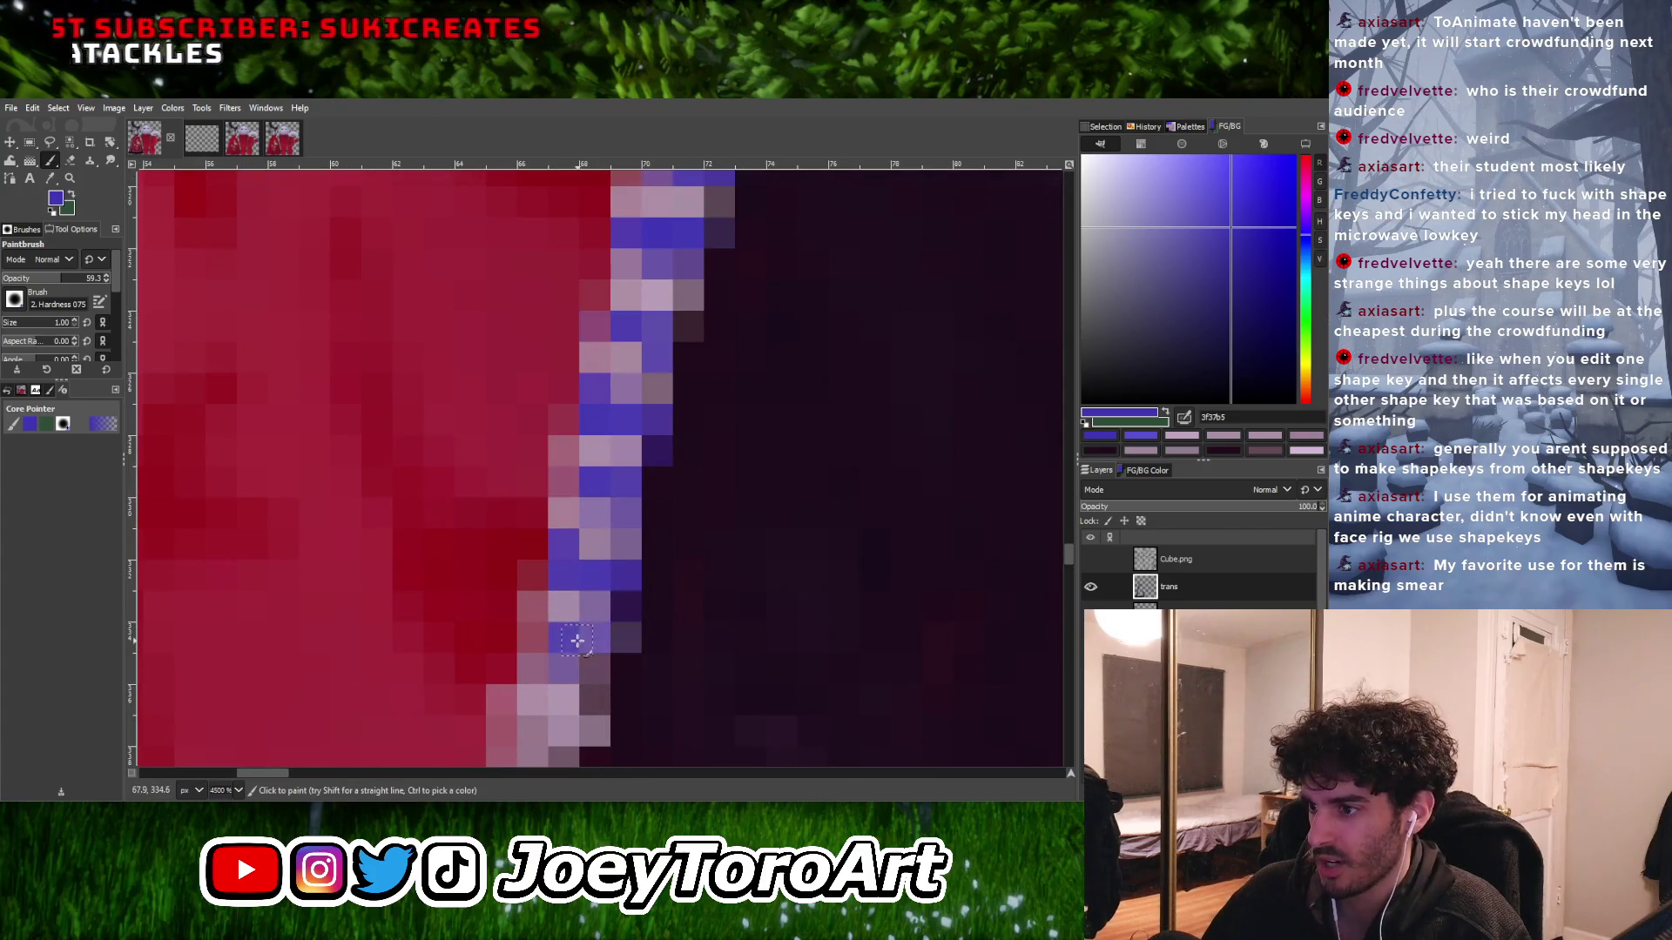
ctrl+scroll(598, 629, down, 3)
ctrl+scroll(598, 628, up, 3)
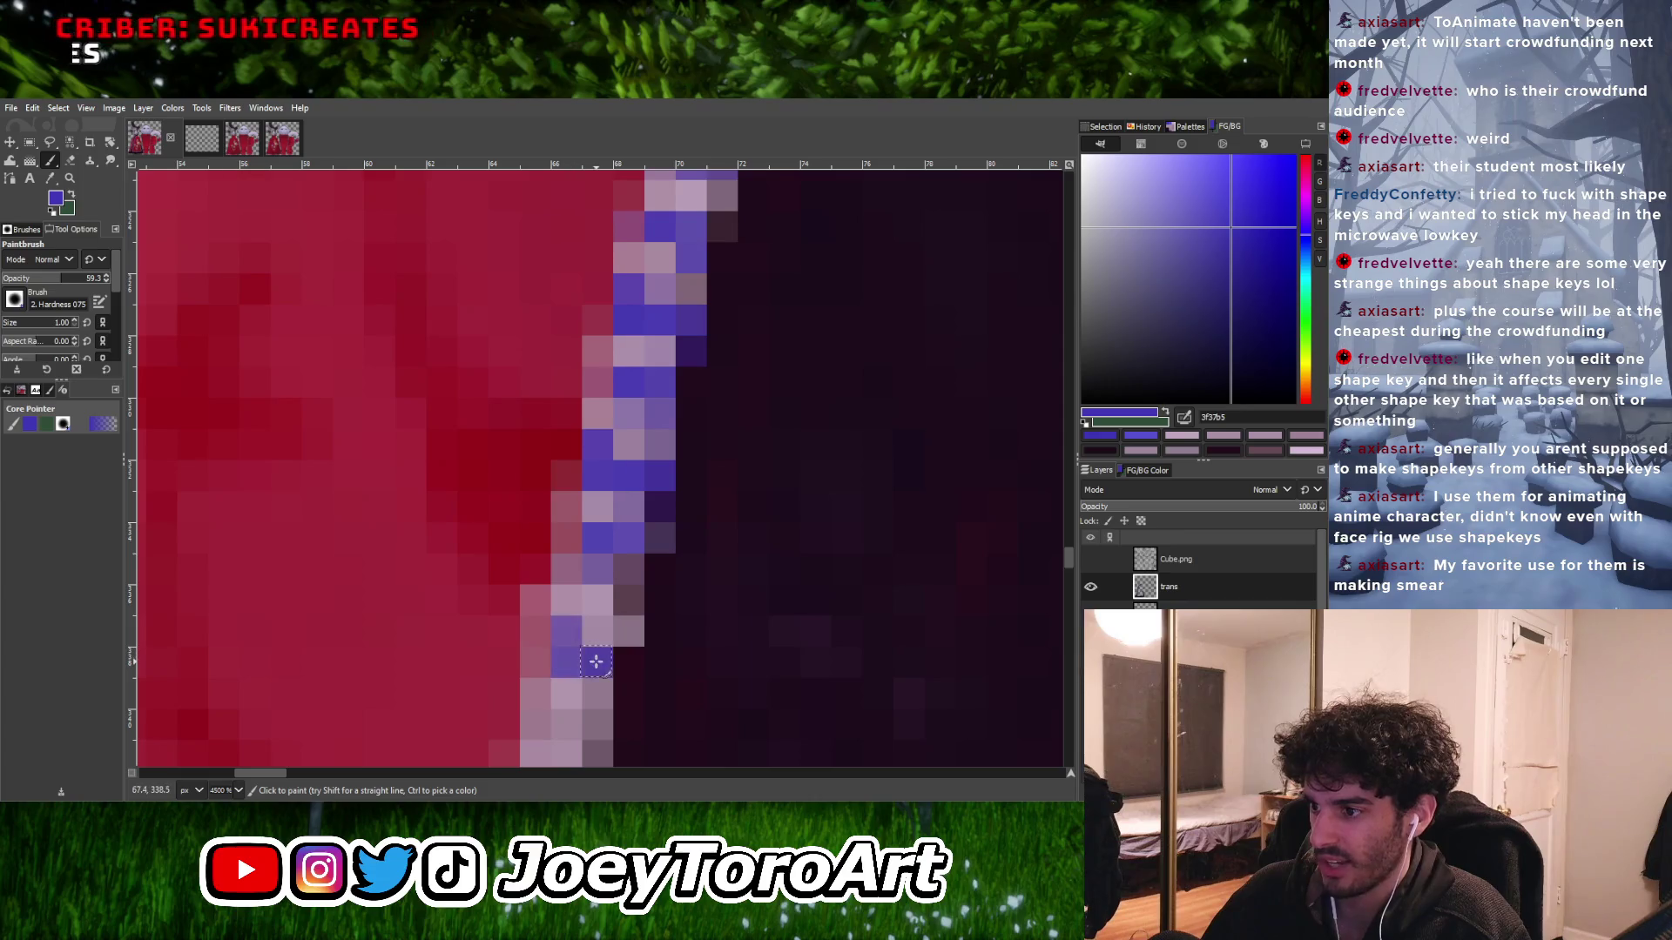
ctrl+scroll(576, 656, down, 2)
ctrl+scroll(579, 645, up, 2)
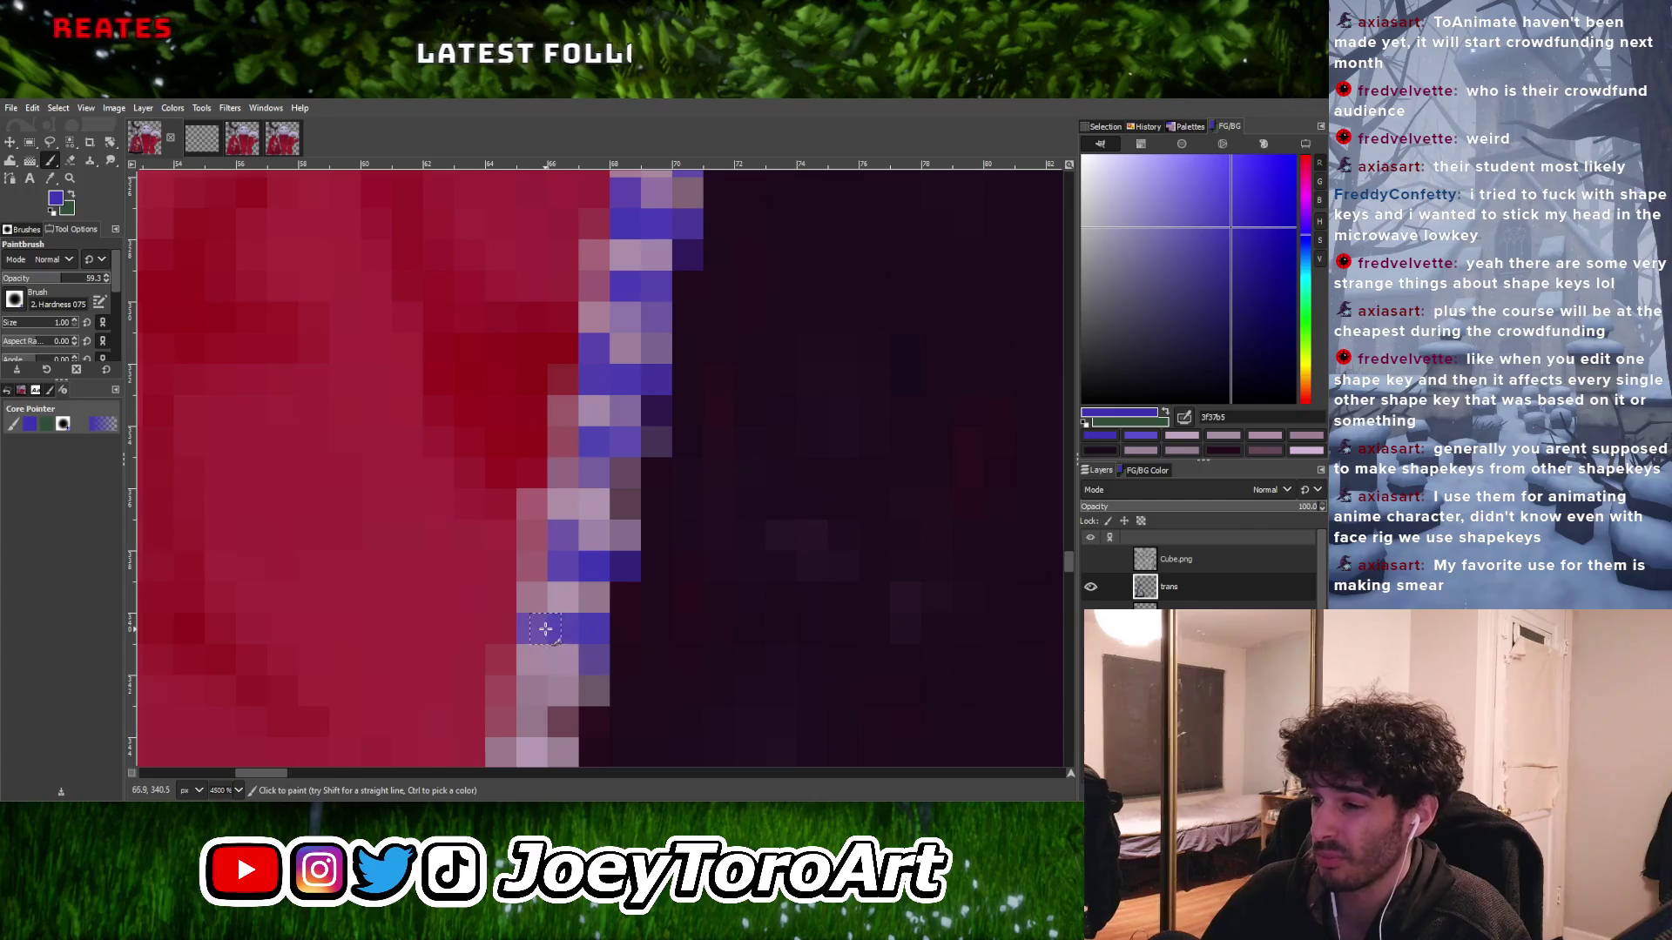
ctrl+scroll(545, 629, down, 3)
ctrl+scroll(540, 664, up, 4)
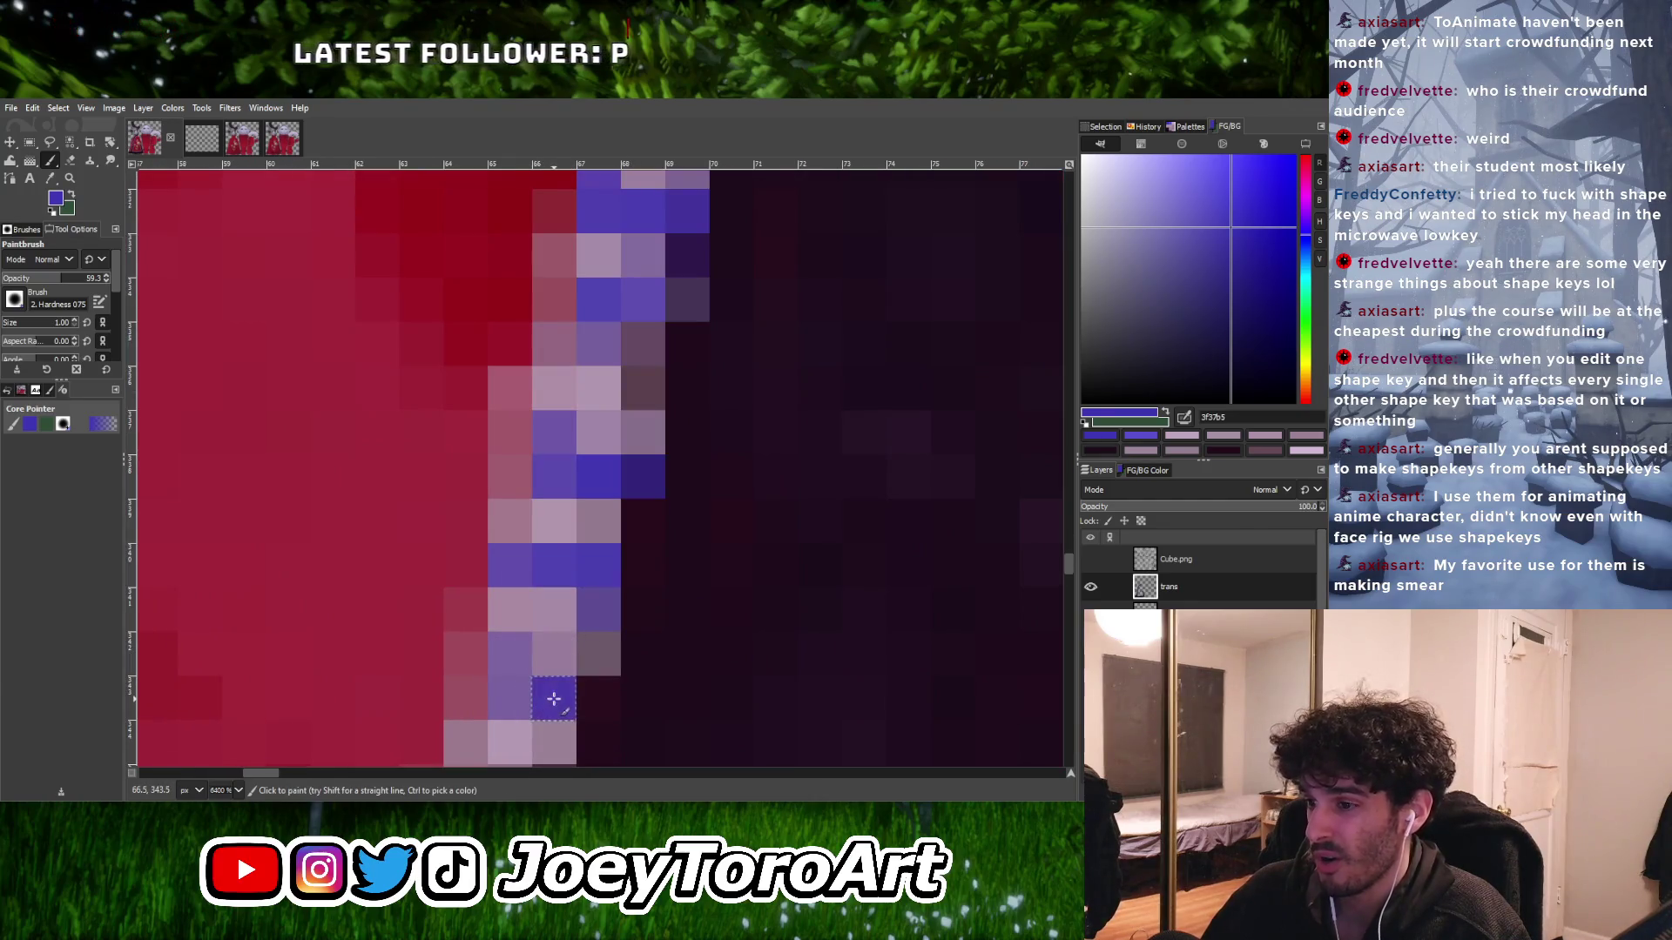
ctrl+scroll(523, 644, down, 3)
ctrl+scroll(596, 604, up, 1)
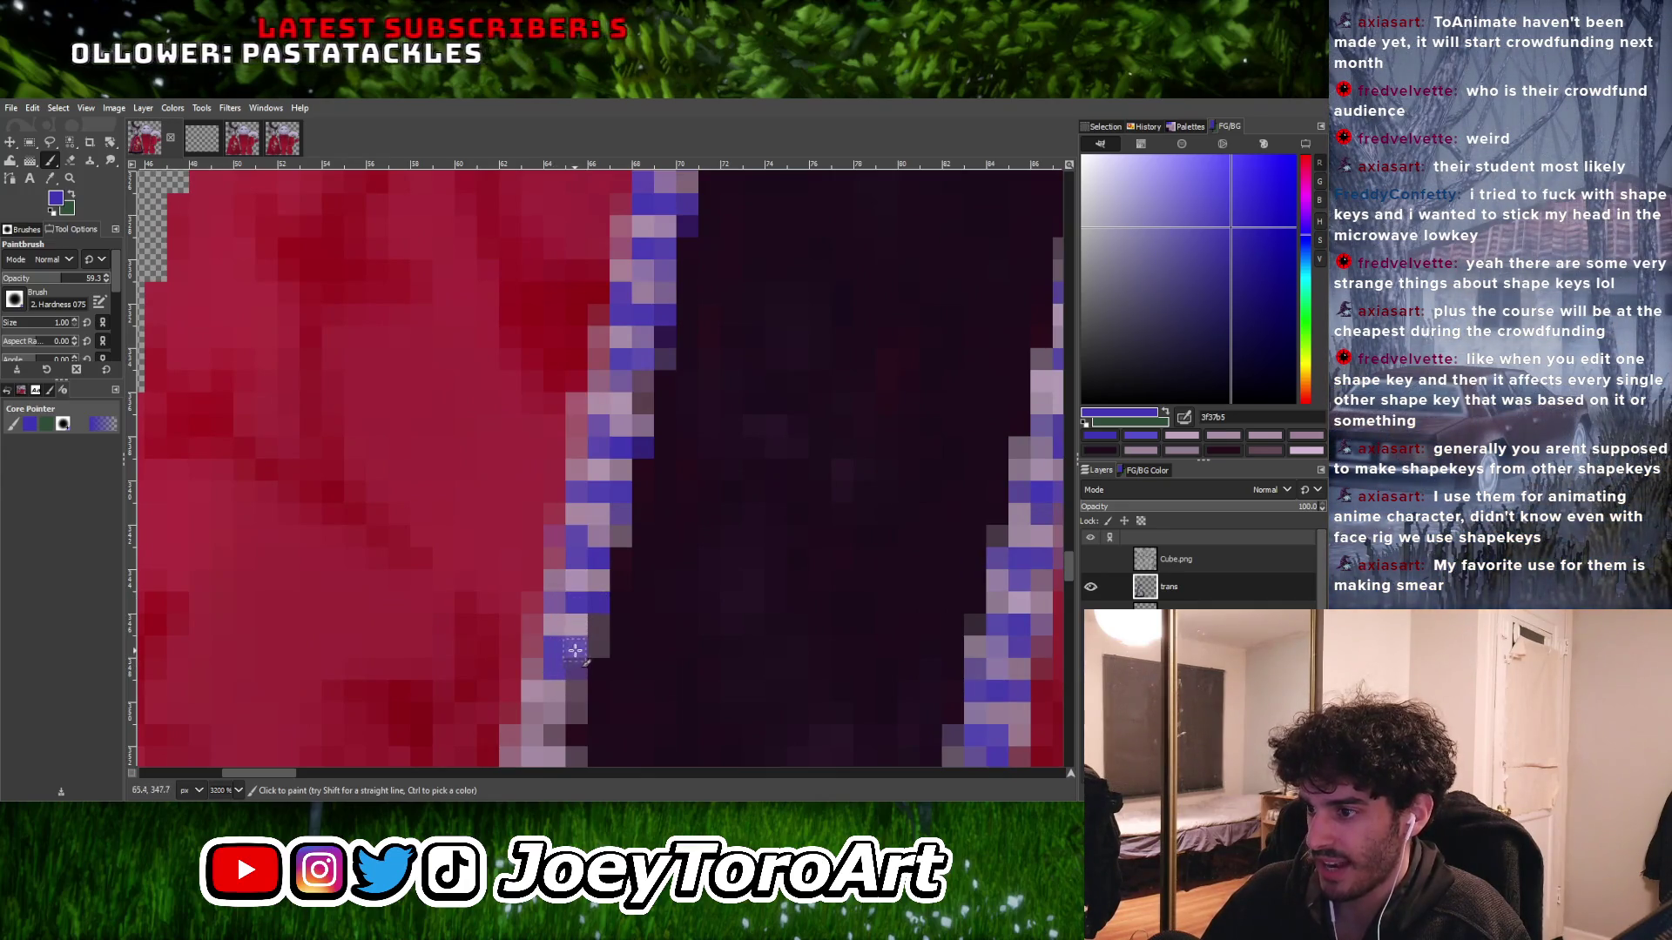
ctrl+scroll(566, 648, down, 3)
ctrl+scroll(533, 618, up, 3)
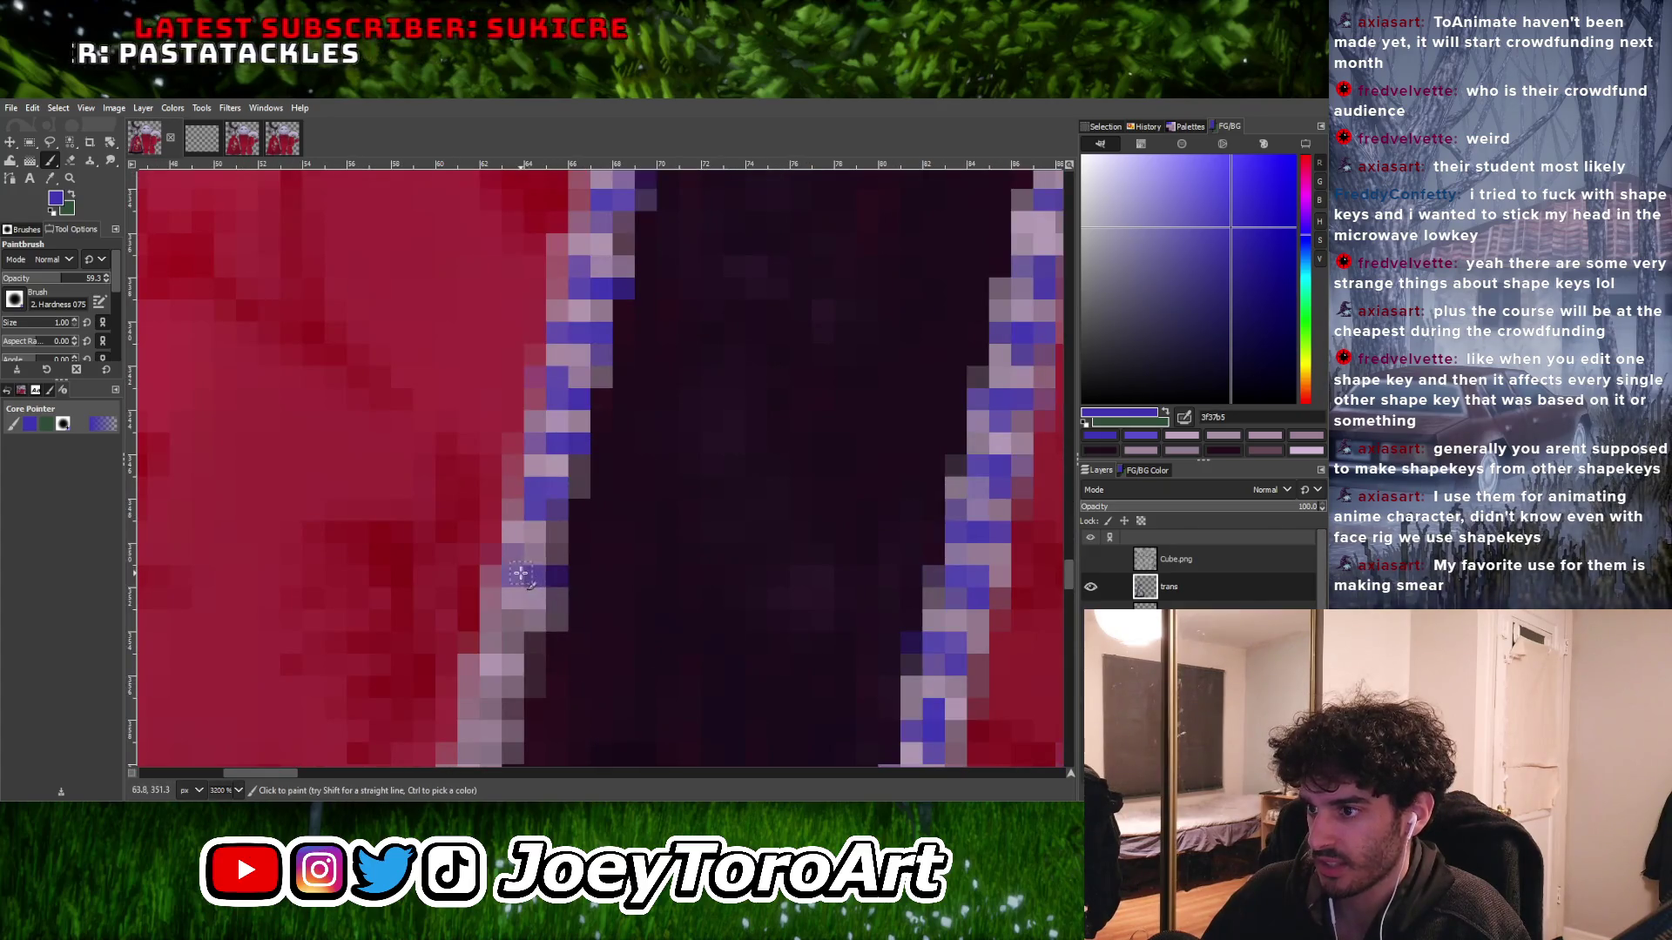
mouse_move(558, 577)
mouse_down()
mouse_move(503, 567)
mouse_move(526, 579)
mouse_up()
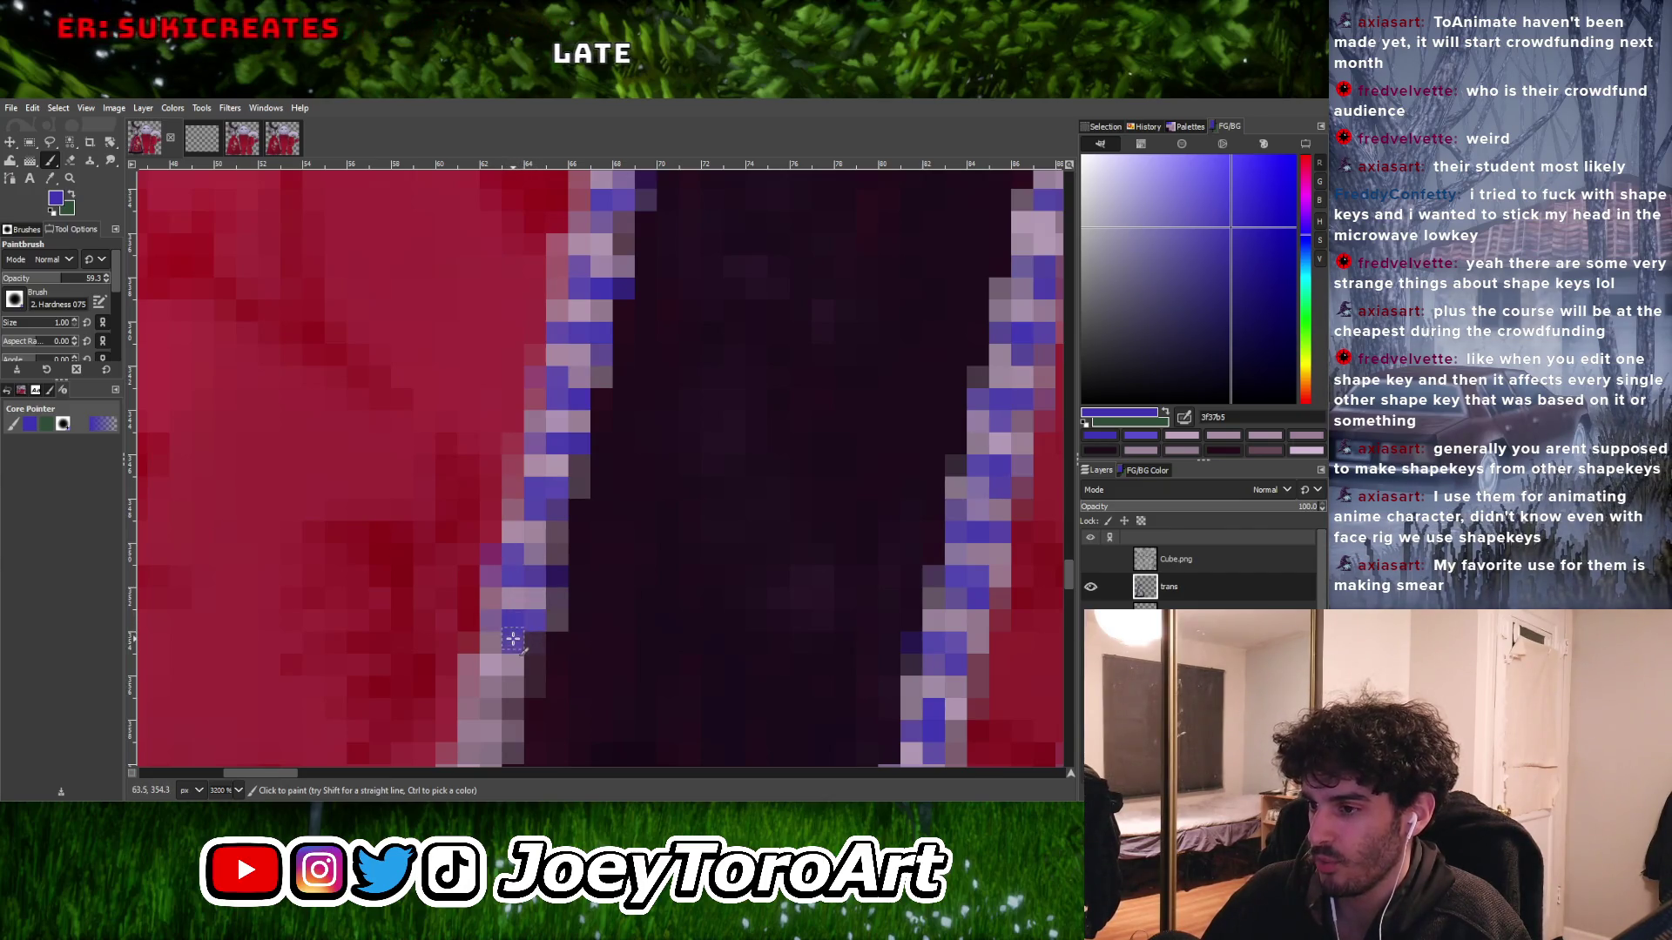
- Paint blue-purple pixels along the lower part of the stripe's outline
ctrl+scroll(542, 622, down, 3)
ctrl+scroll(520, 627, up, 3)
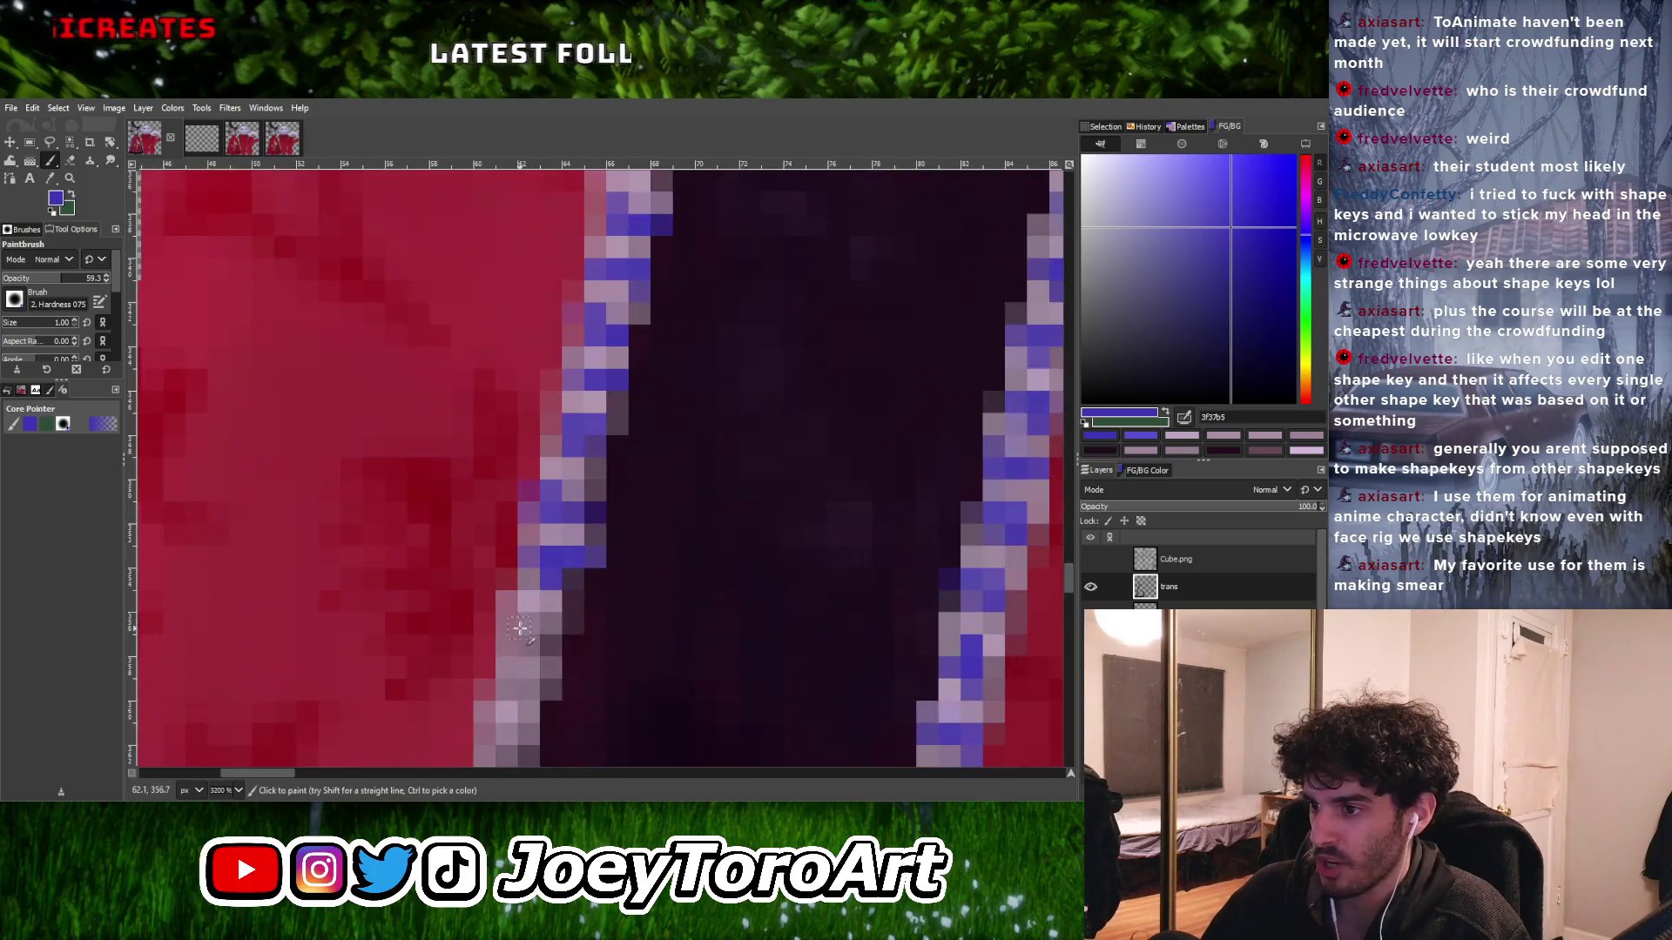
ctrl+scroll(541, 628, down, 3)
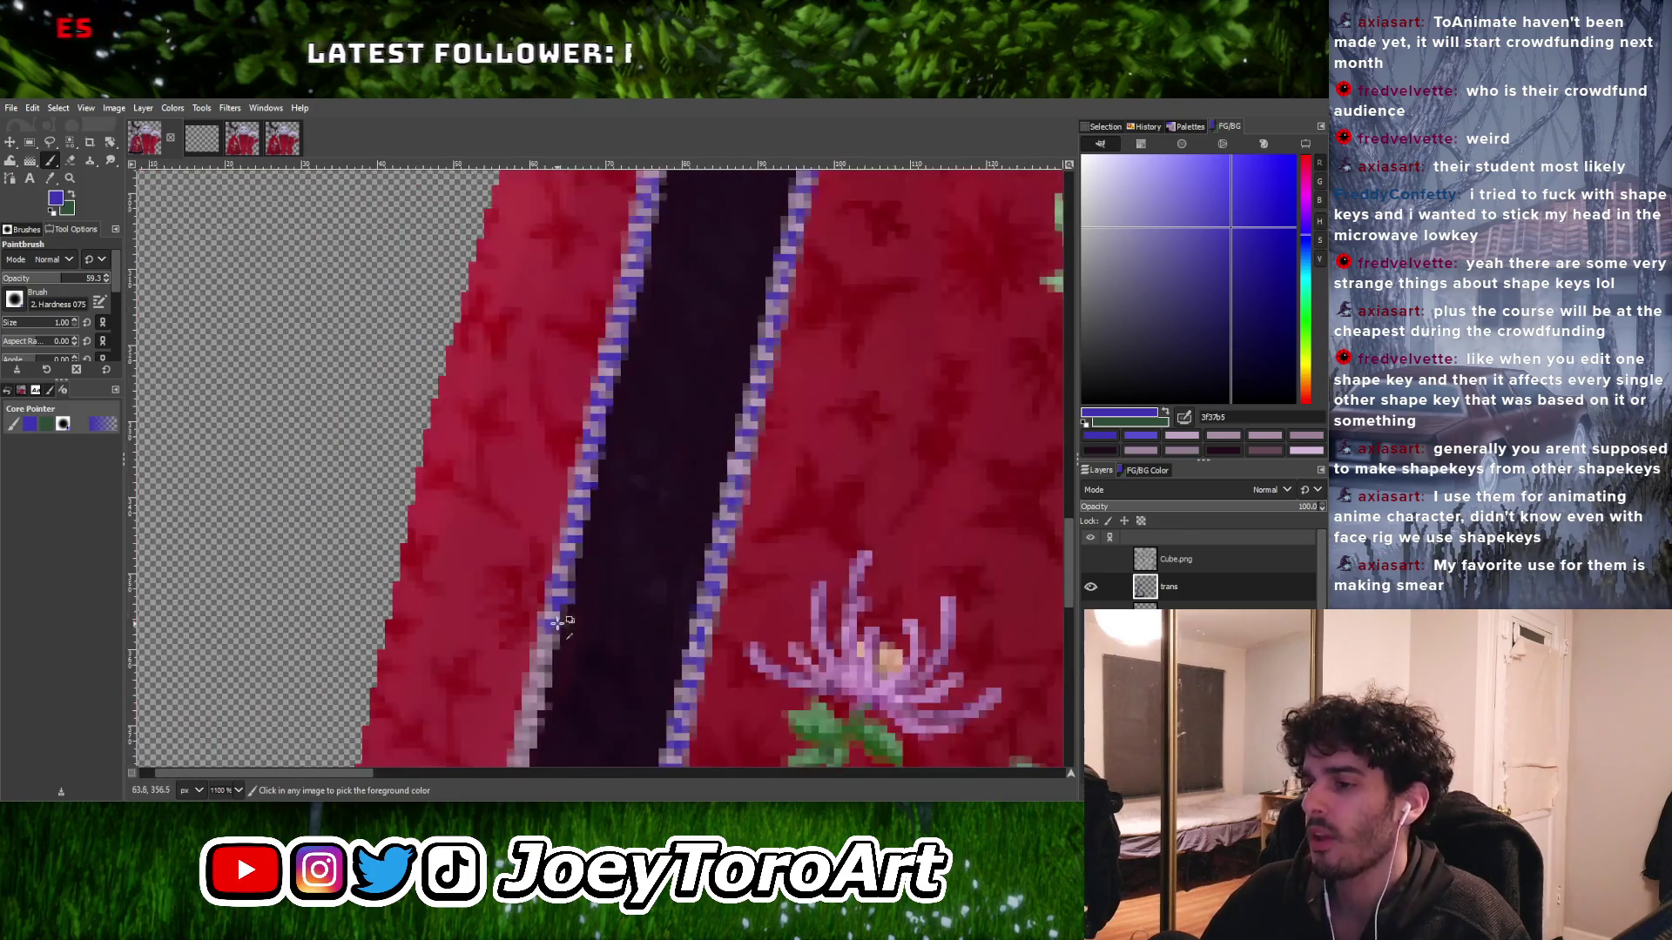
ctrl+scroll(546, 645, up, 3)
ctrl+scroll(523, 649, down, 3)
ctrl+scroll(552, 651, up, 4)
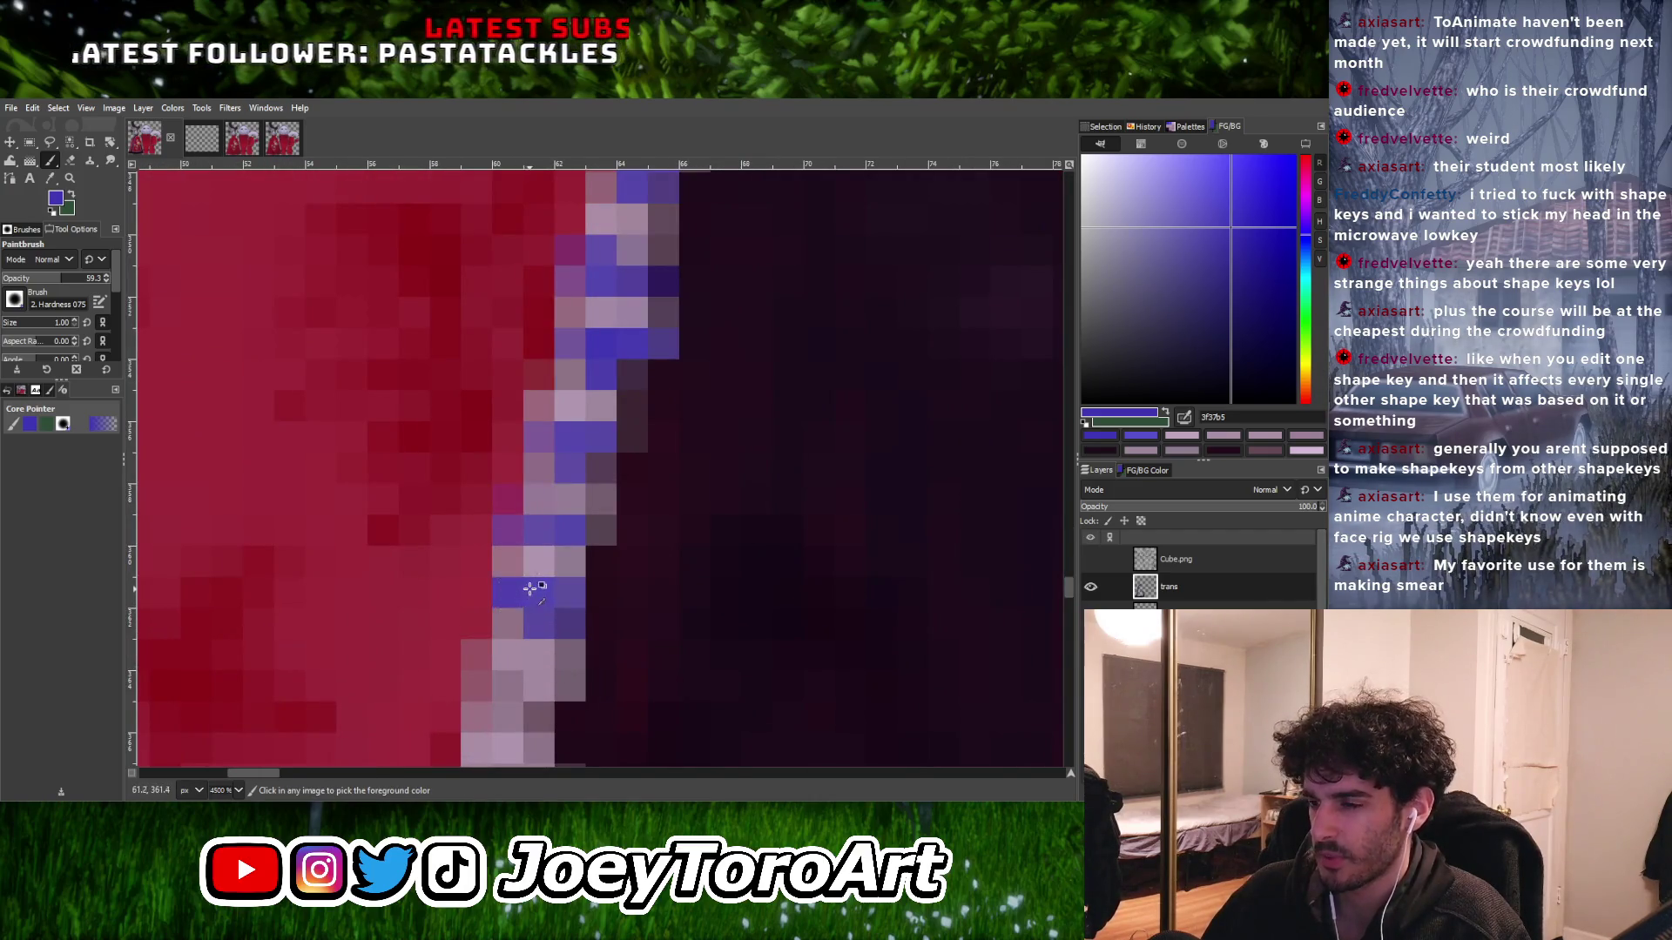
ctrl+scroll(539, 610, down, 3)
ctrl+scroll(532, 628, up, 3)
drag(532, 628, 557, 574)
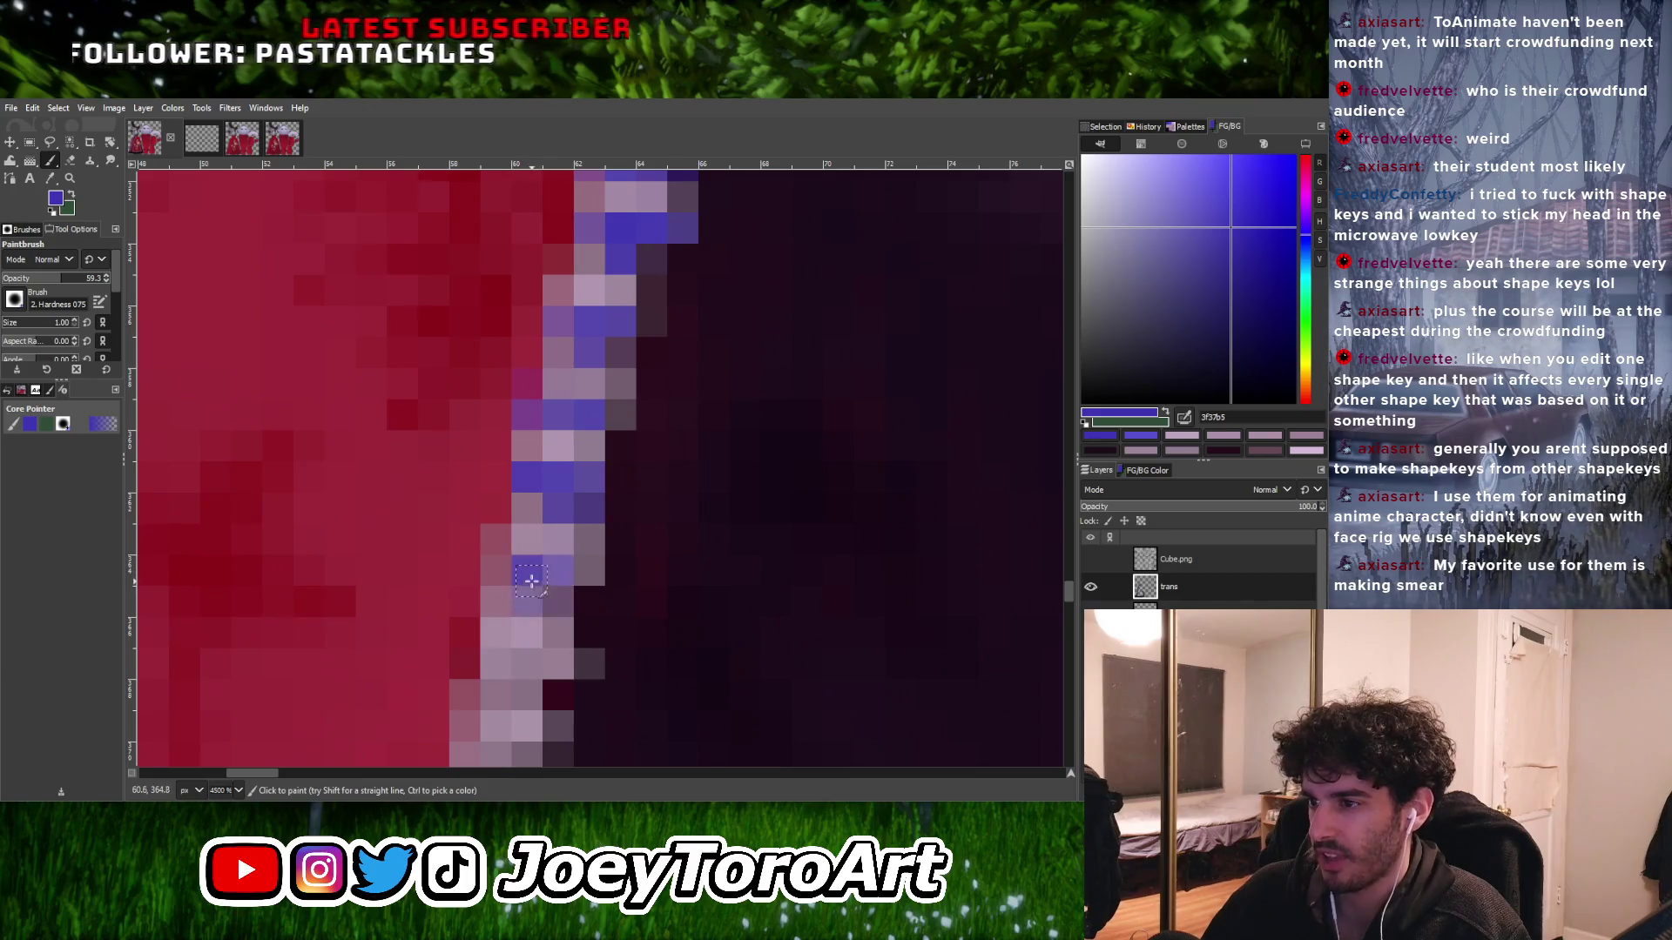
ctrl+scroll(540, 610, down, 2)
ctrl+scroll(521, 656, up, 1)
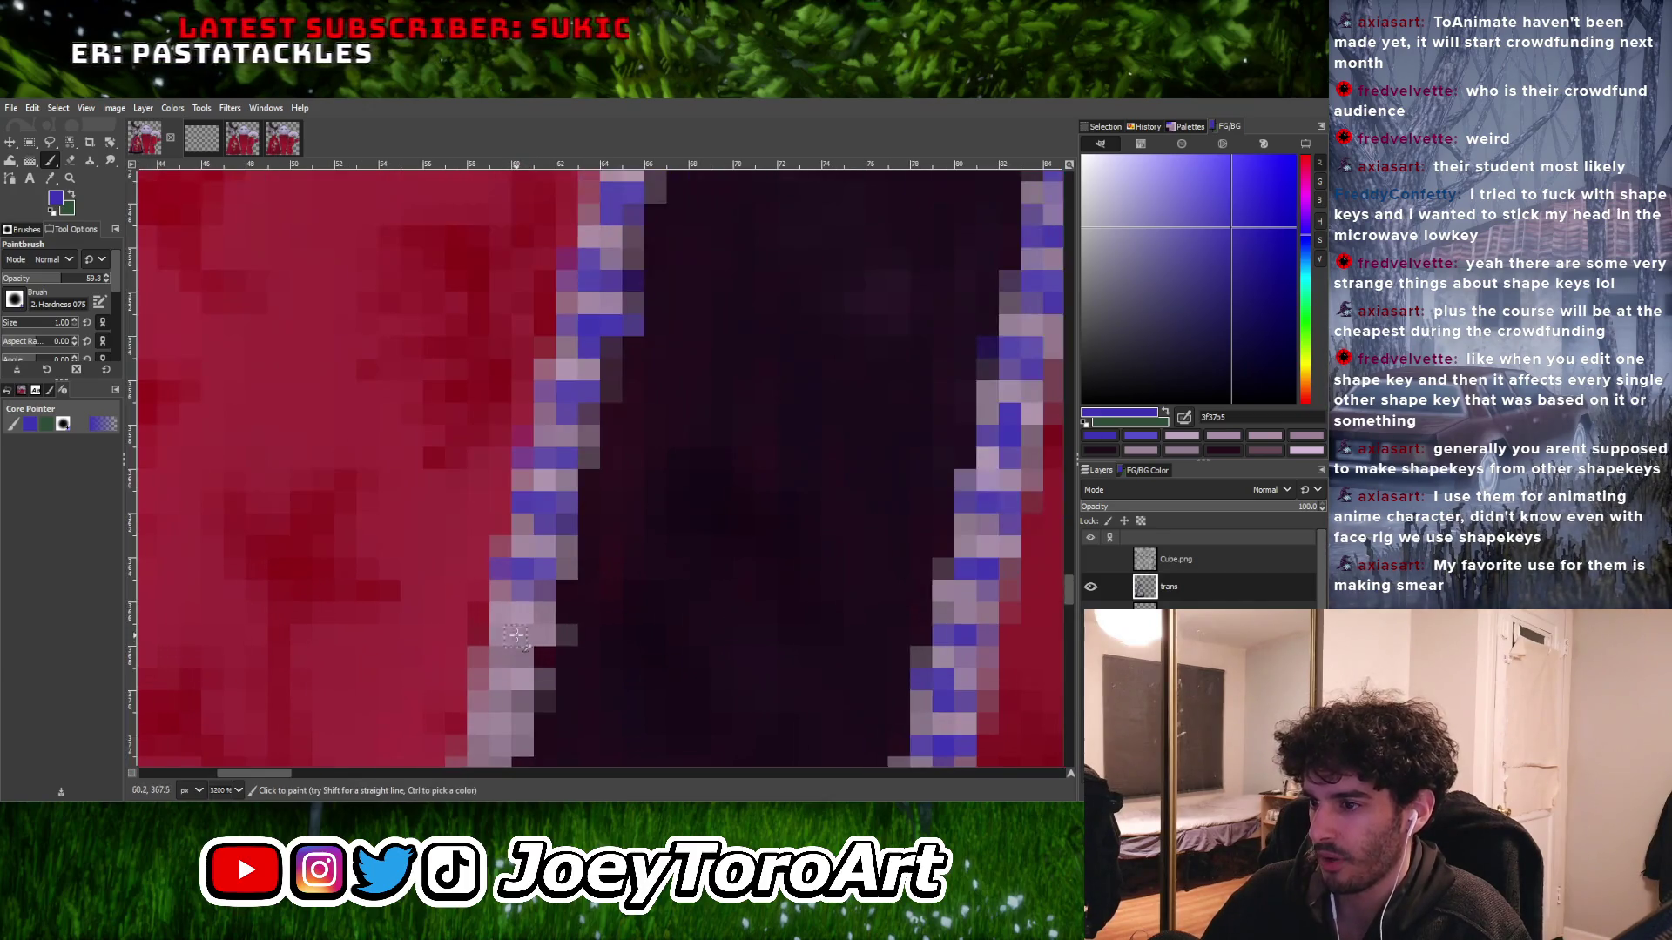
ctrl+scroll(521, 657, down, 3)
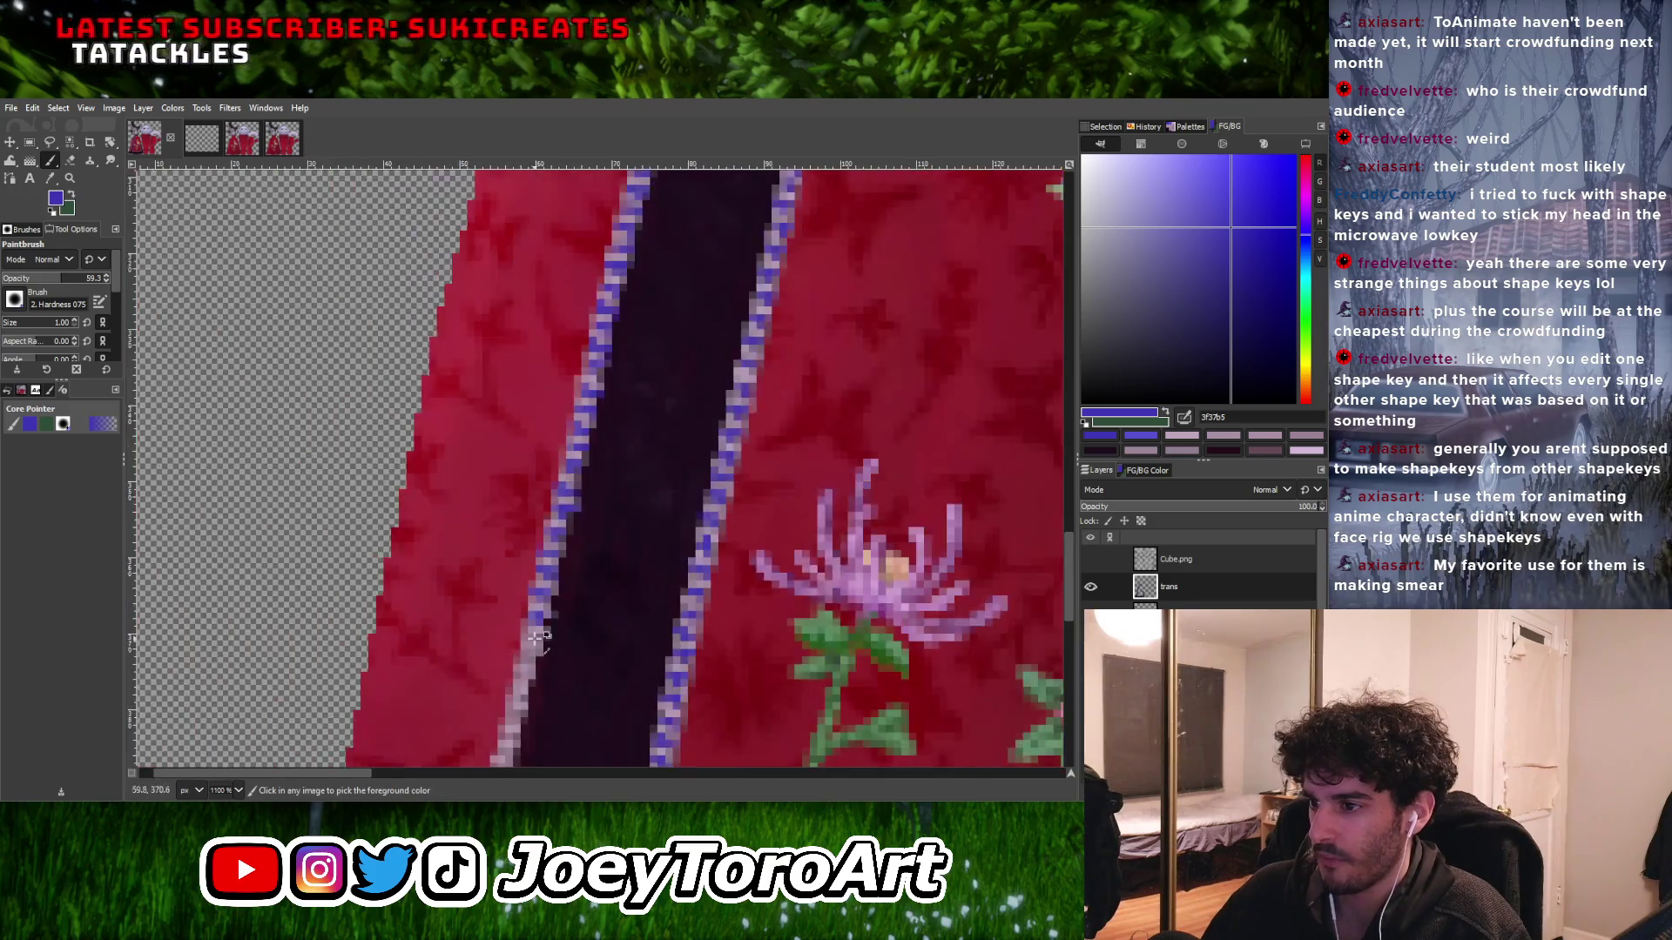
ctrl+scroll(528, 623, up, 4)
drag(528, 623, 563, 618)
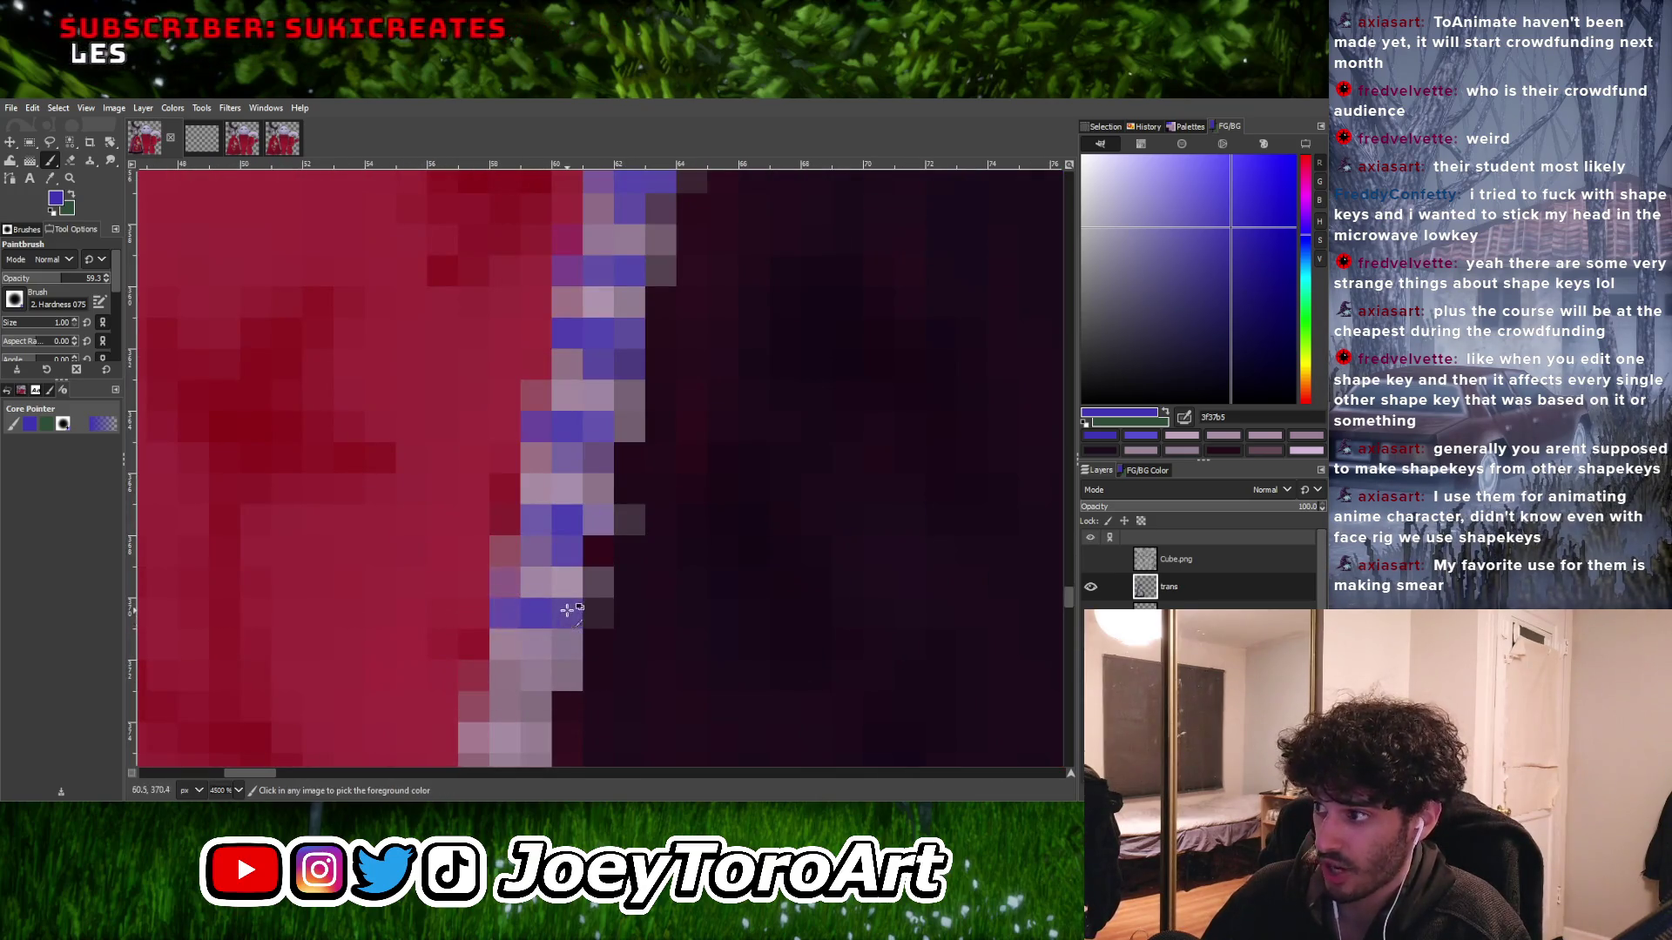
- Recolour pale outline pixels a stronger bluish-purple
ctrl+scroll(522, 623, down, 2)
ctrl+scroll(547, 639, up, 2)
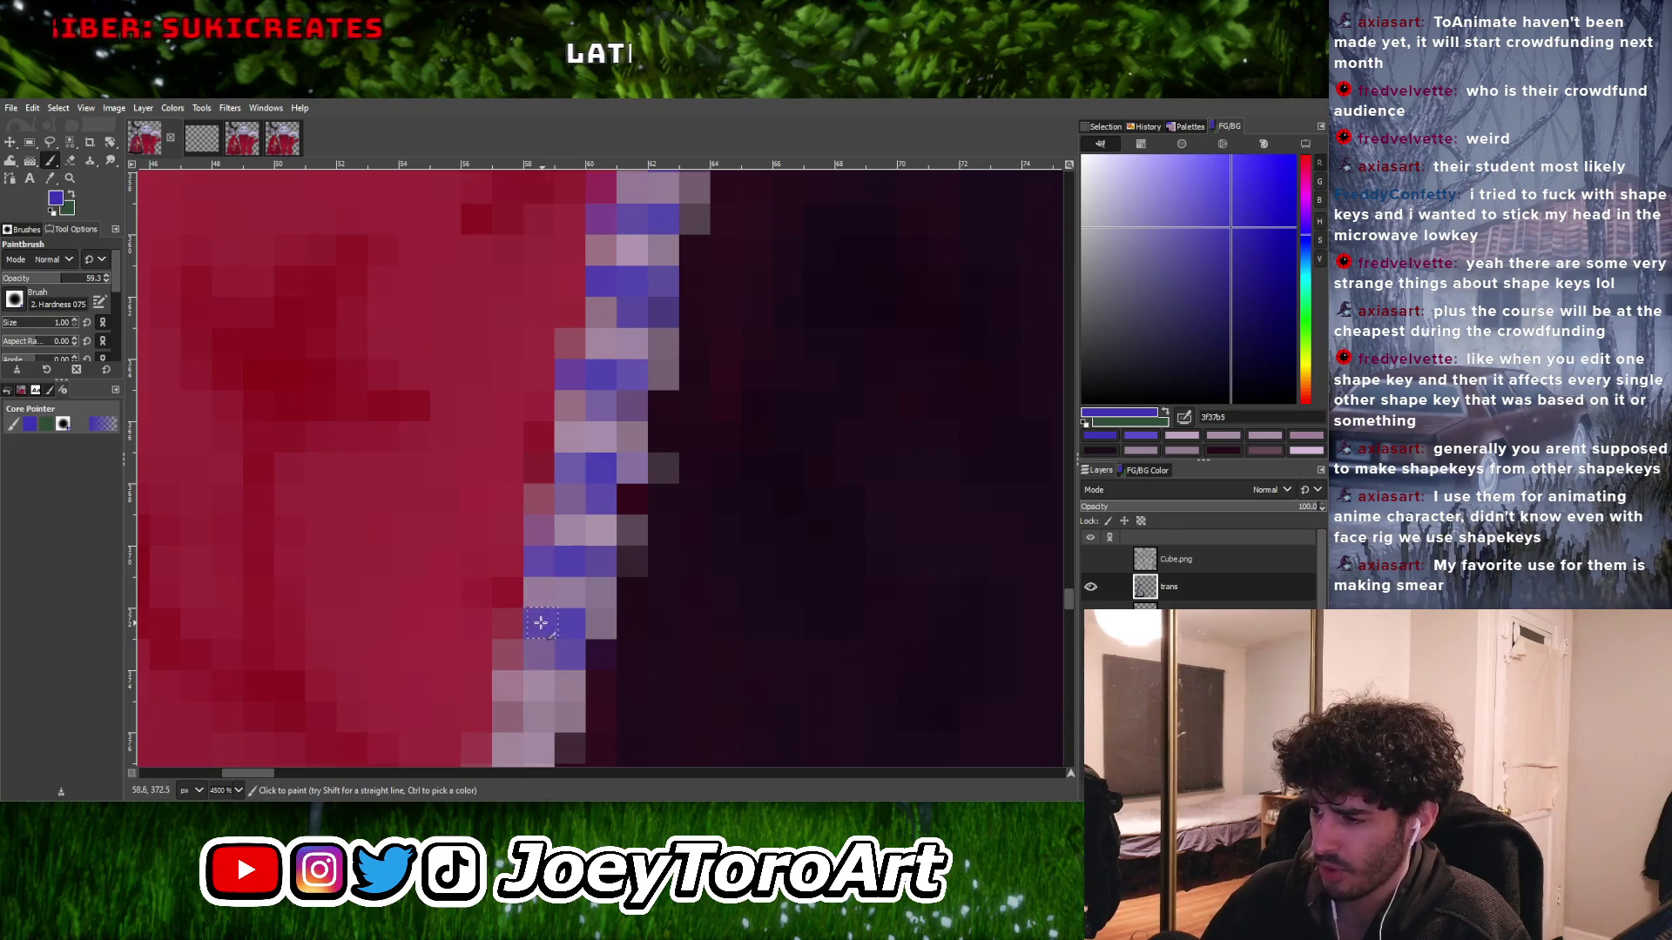
ctrl+scroll(541, 622, down, 2)
ctrl+scroll(552, 641, up, 2)
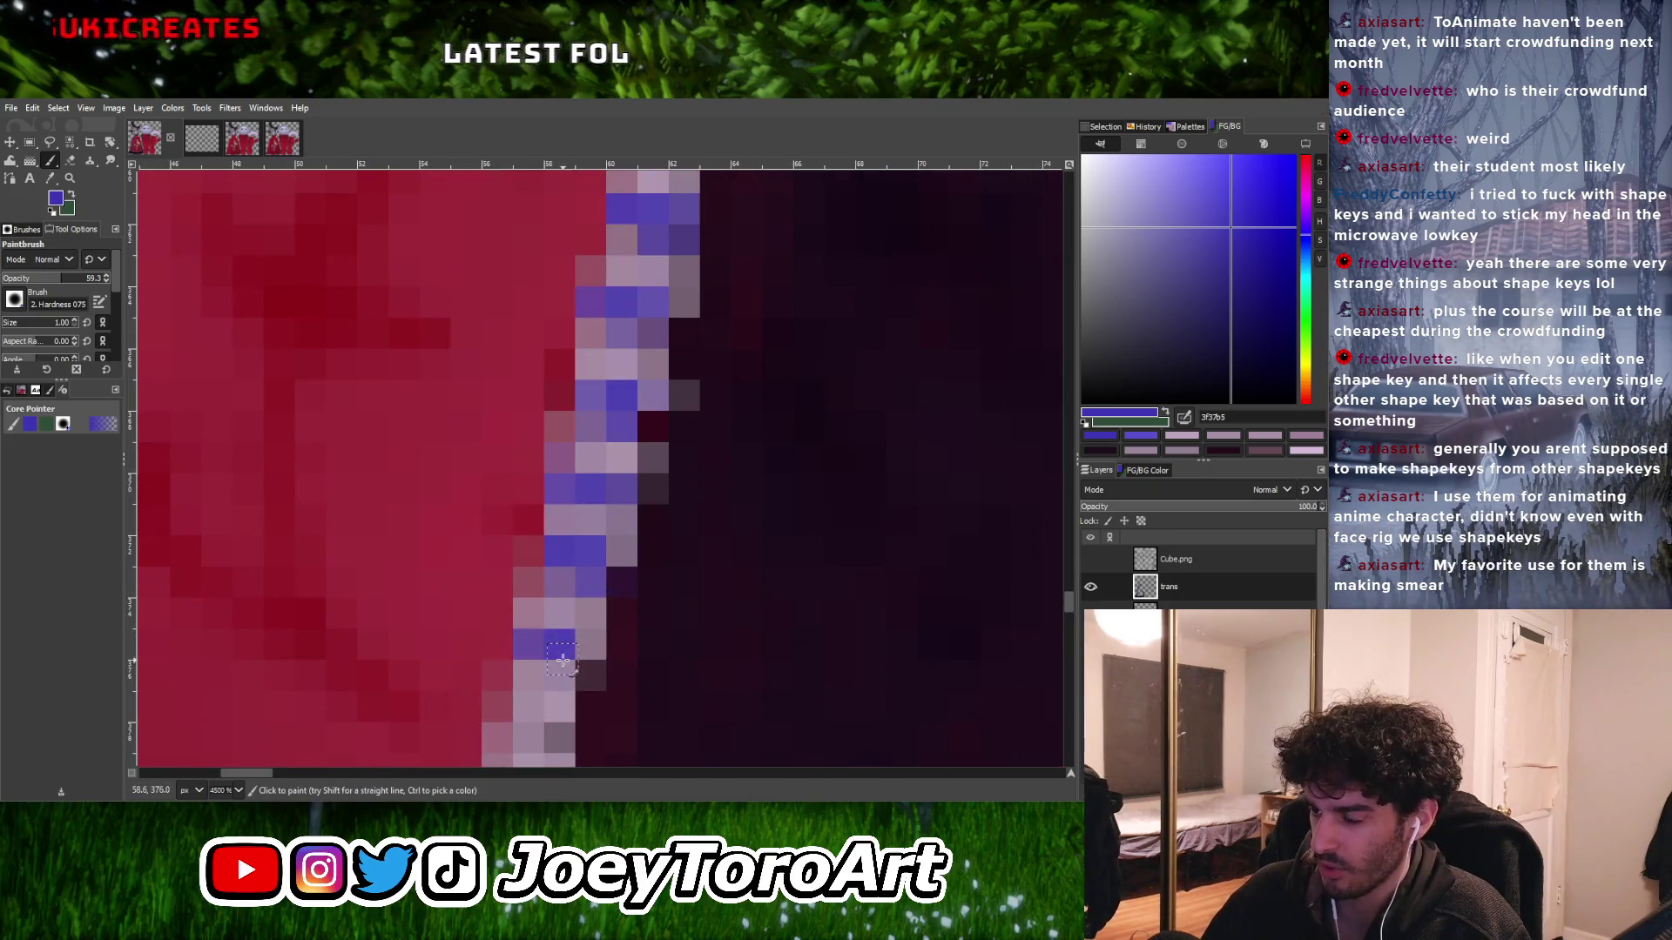
ctrl+scroll(582, 676, down, 3)
ctrl+scroll(565, 663, up, 2)
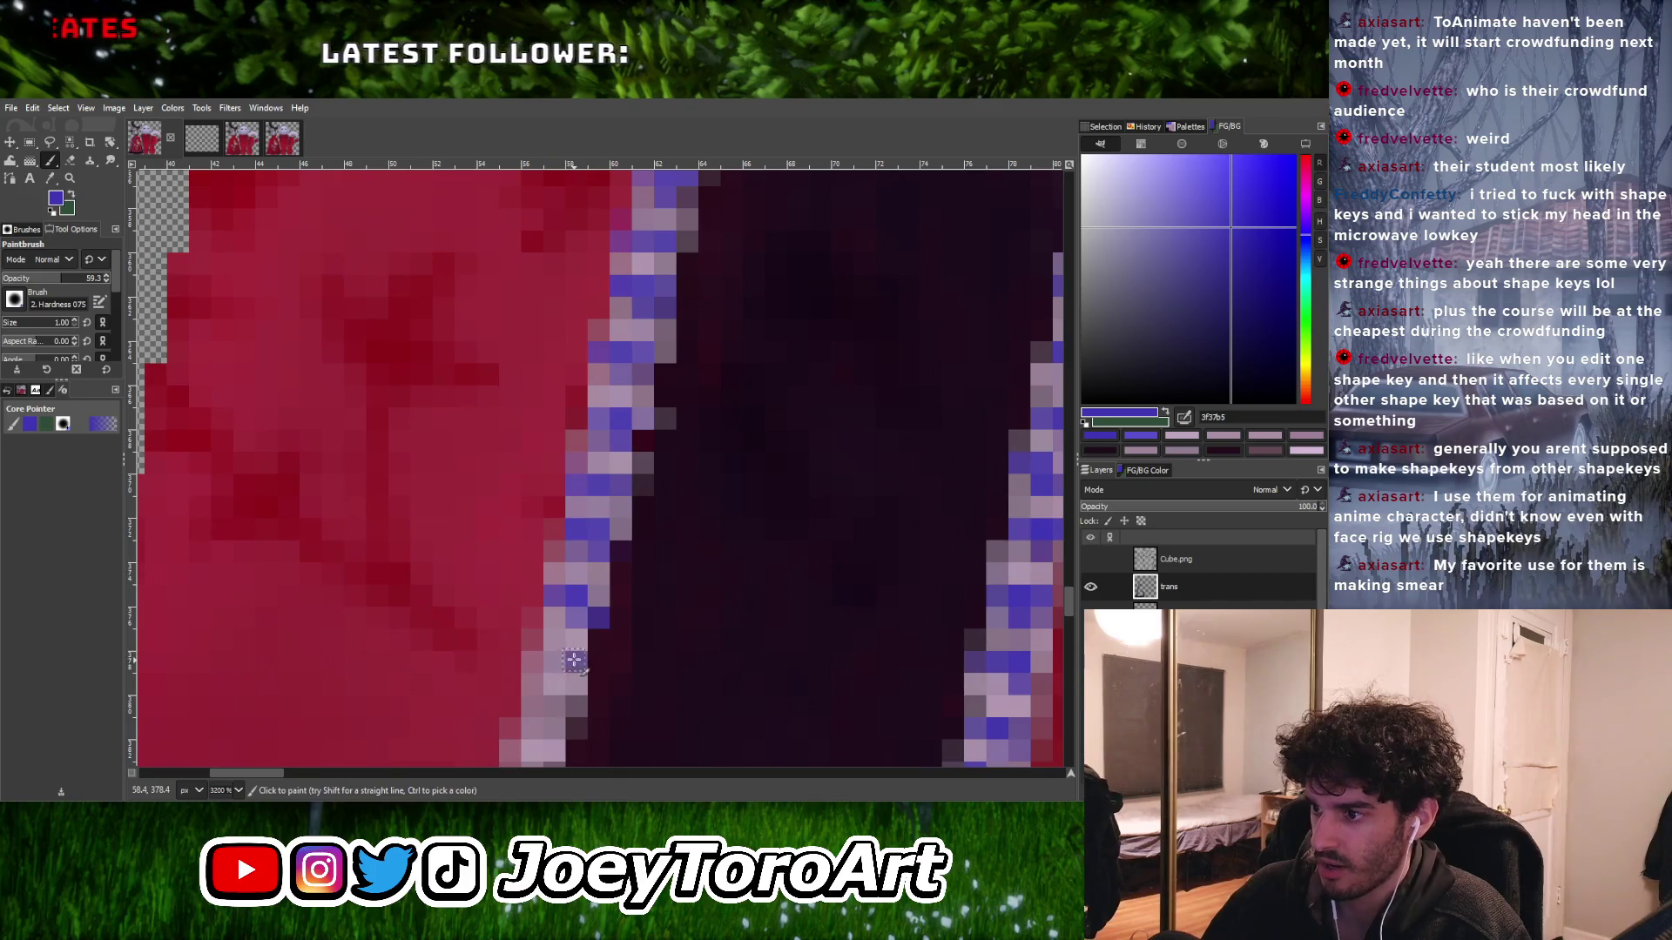
ctrl+scroll(567, 642, down, 2)
ctrl+scroll(571, 635, up, 2)
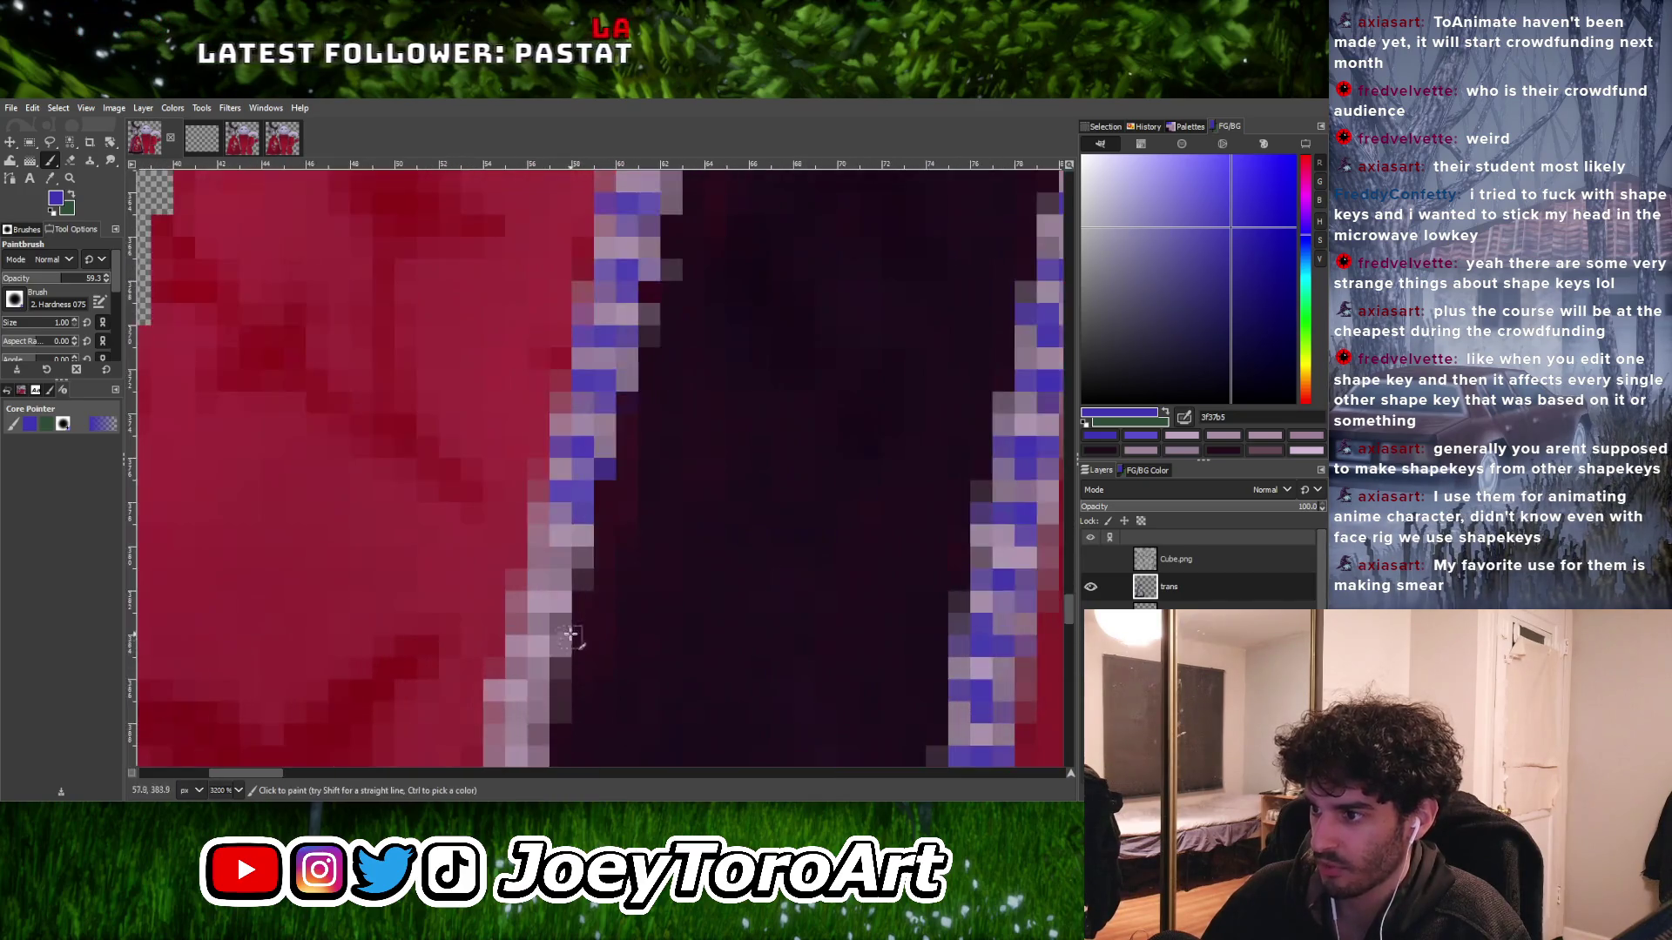
click(542, 562)
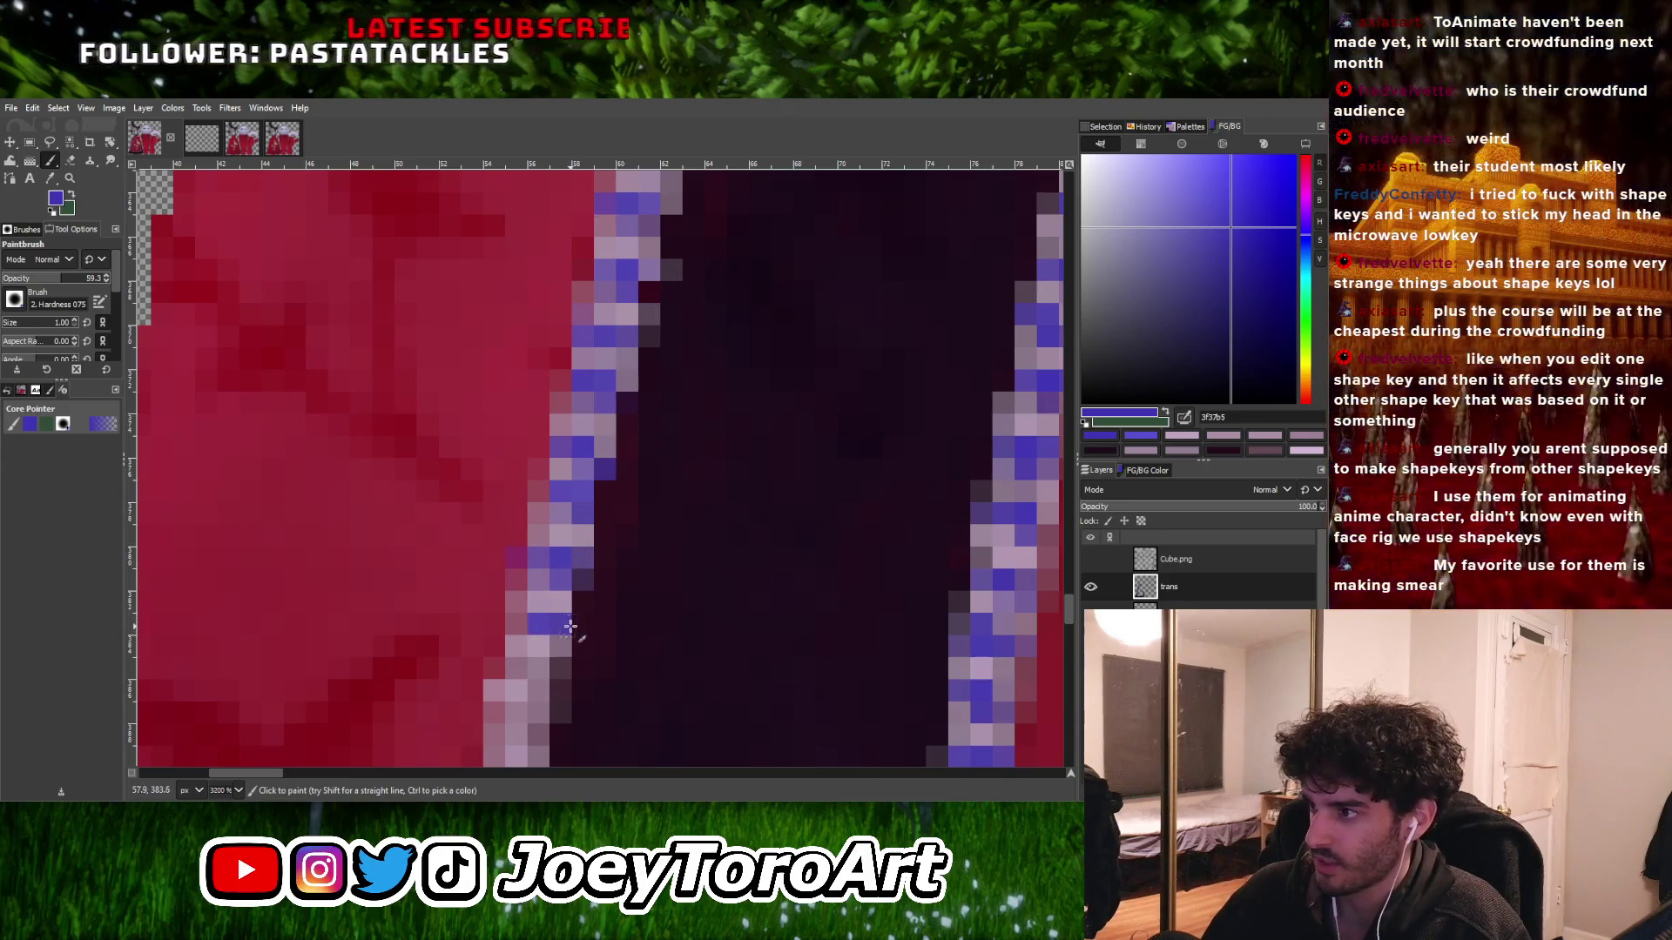
ctrl+scroll(581, 579, down, 3)
ctrl+scroll(581, 582, up, 3)
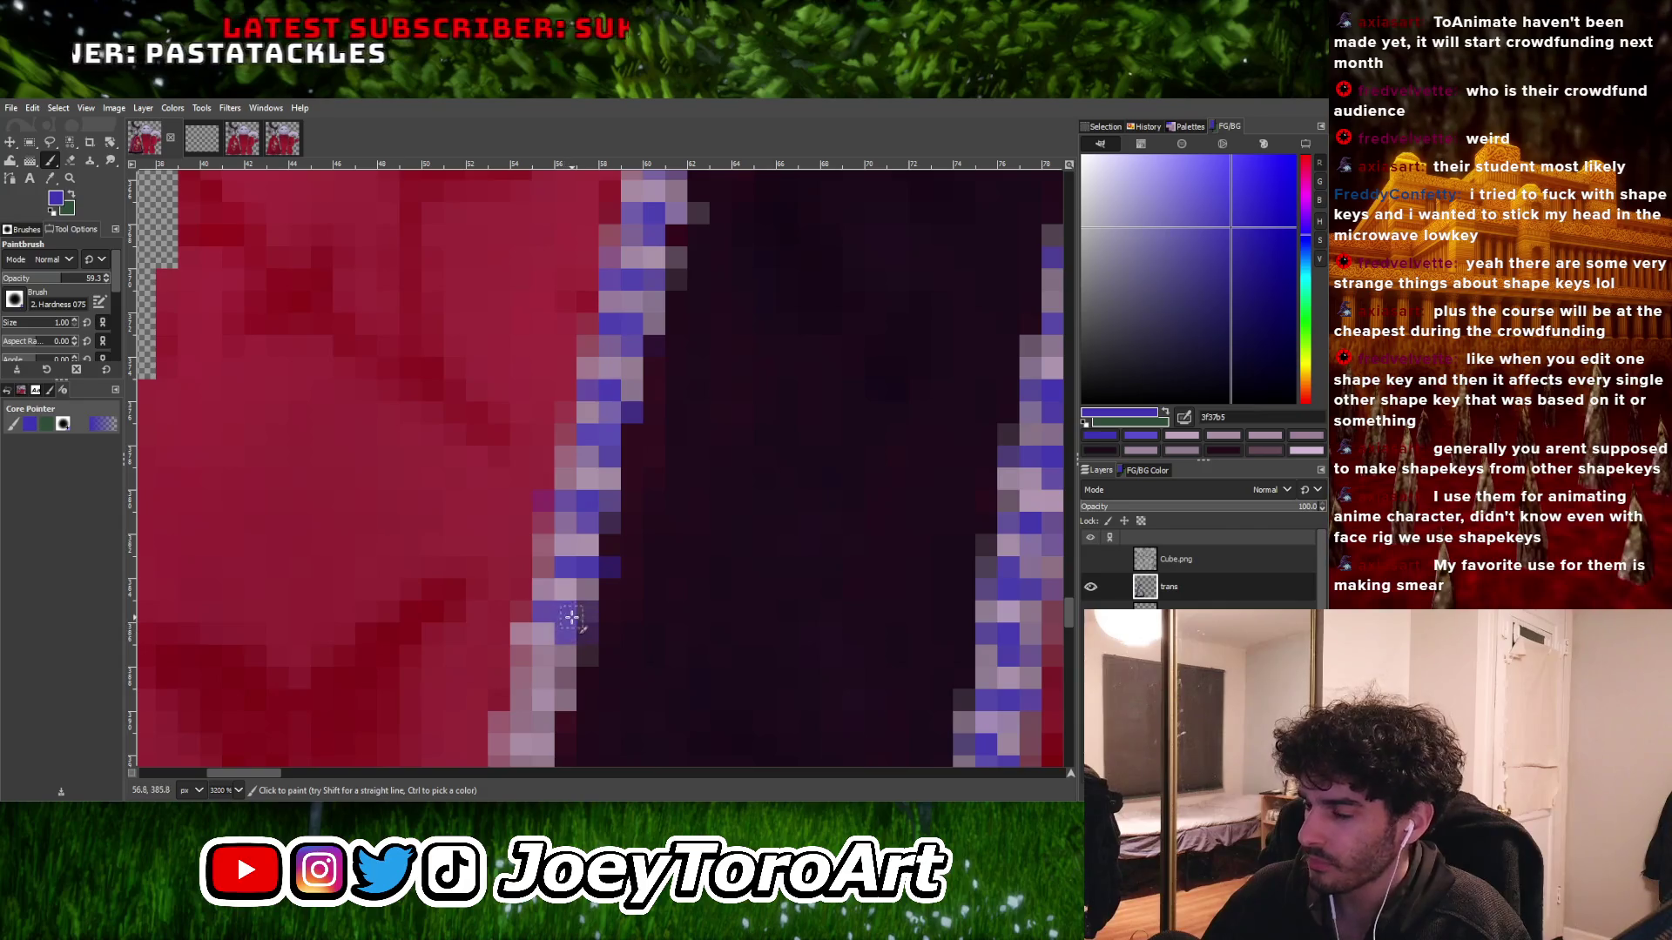
ctrl+scroll(566, 609, down, 3)
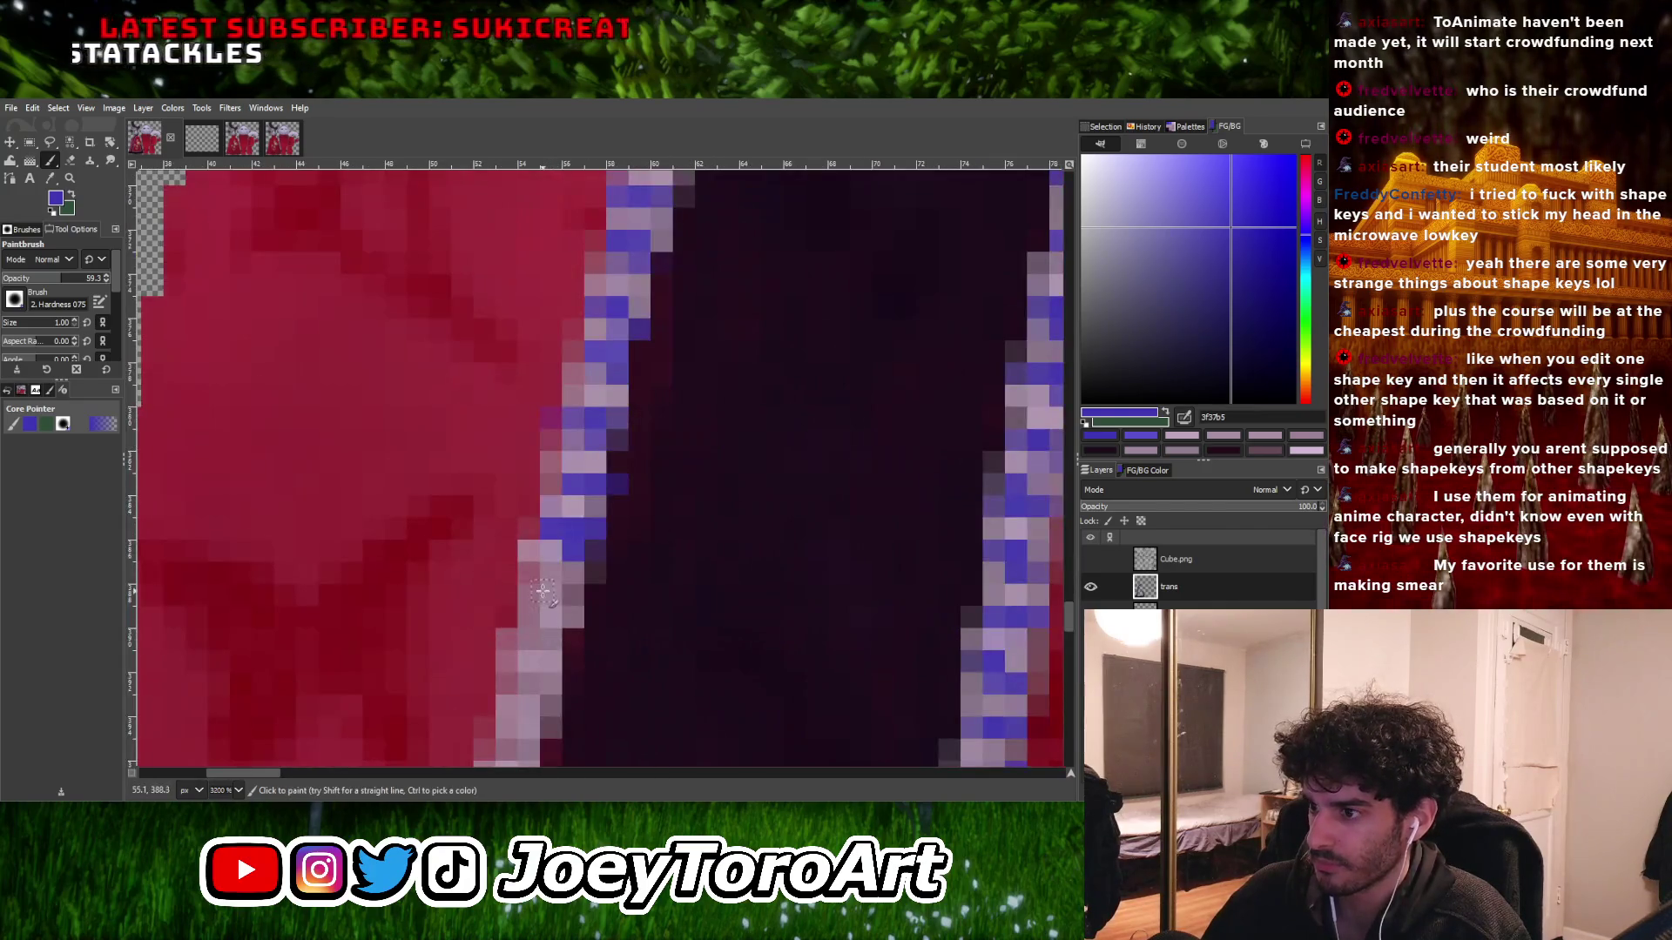
ctrl+scroll(553, 592, up, 3)
drag(550, 589, 546, 620)
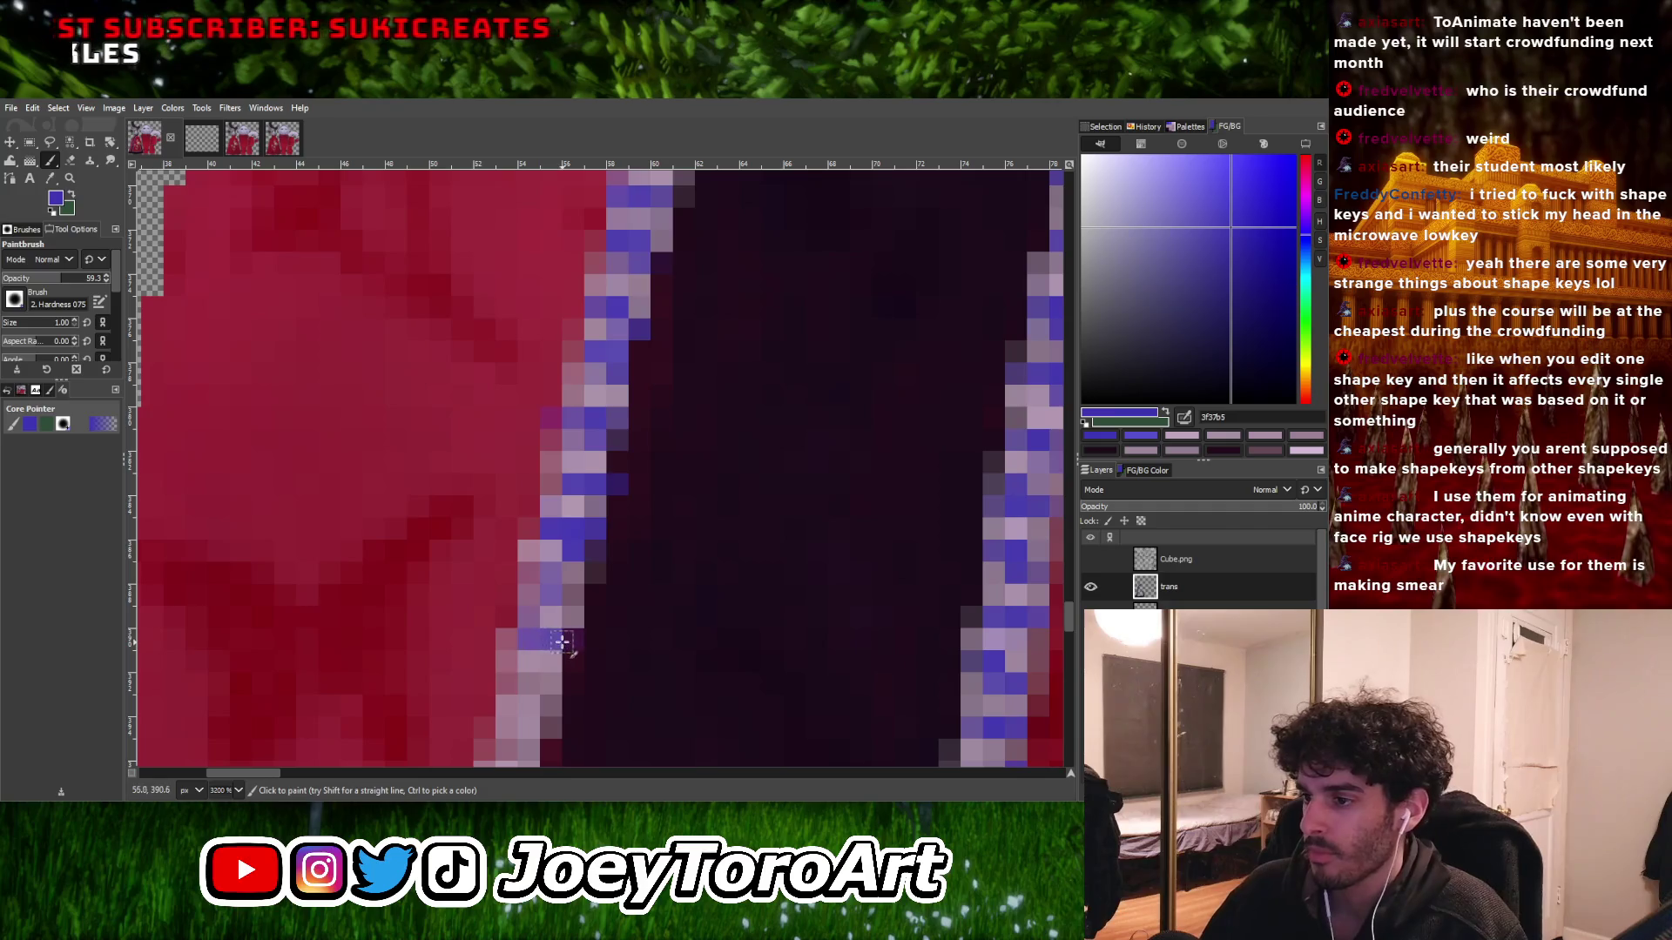
- Fill two gaps in the outline with blue-purple
ctrl+scroll(530, 649, up, 1)
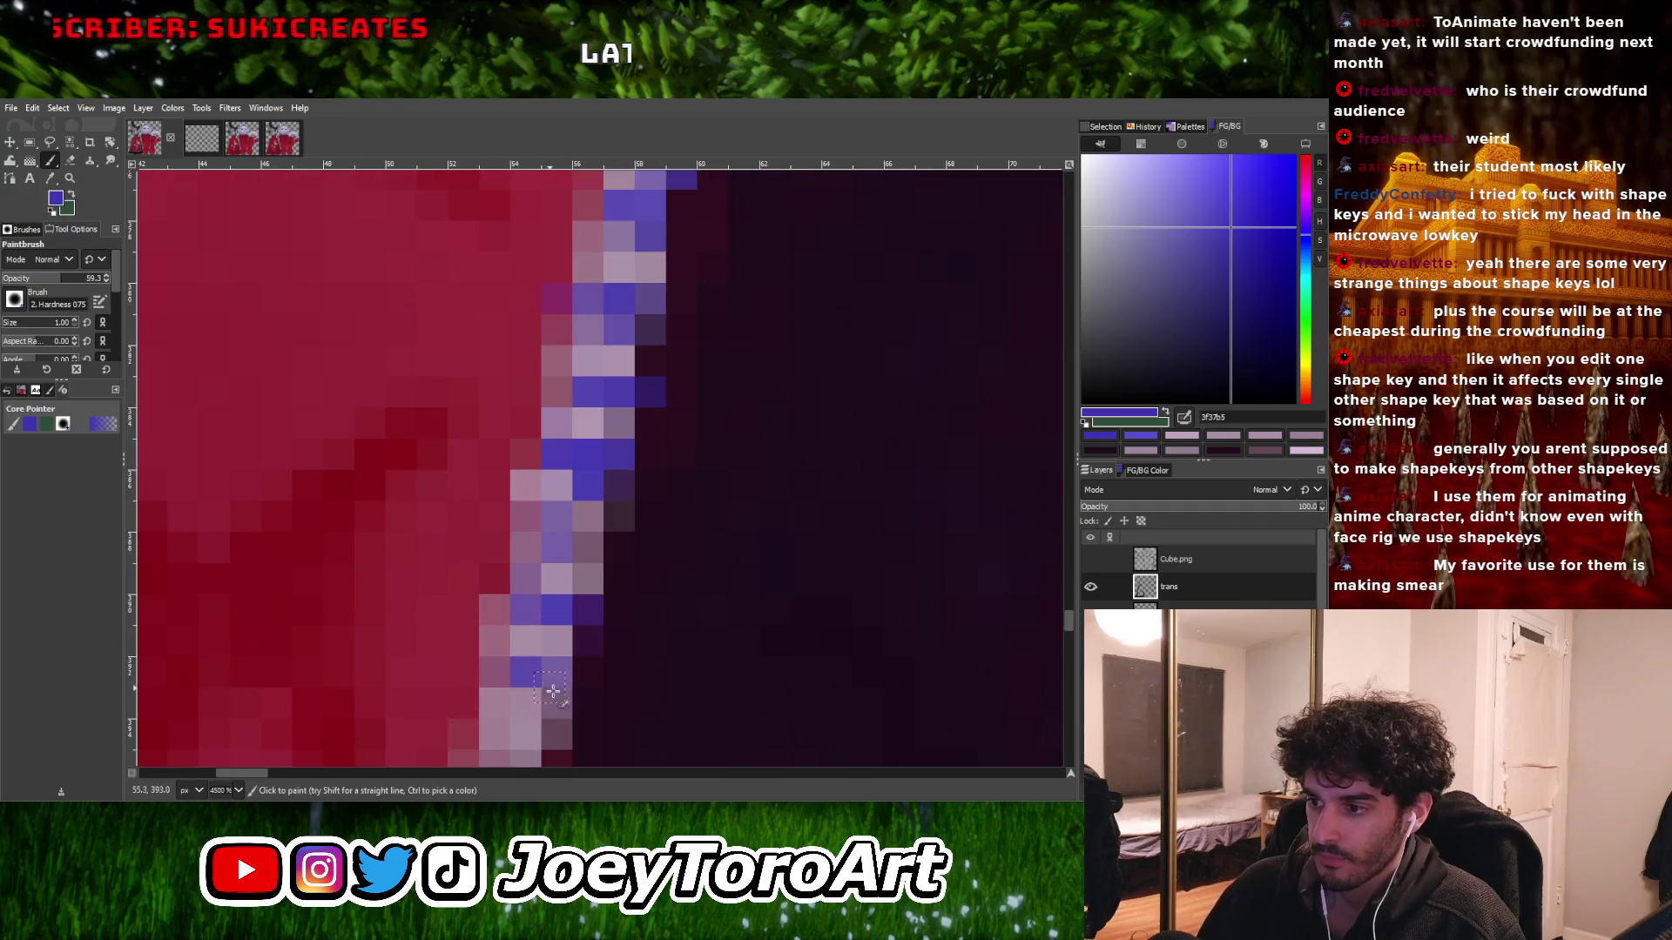
ctrl+scroll(554, 620, down, 1)
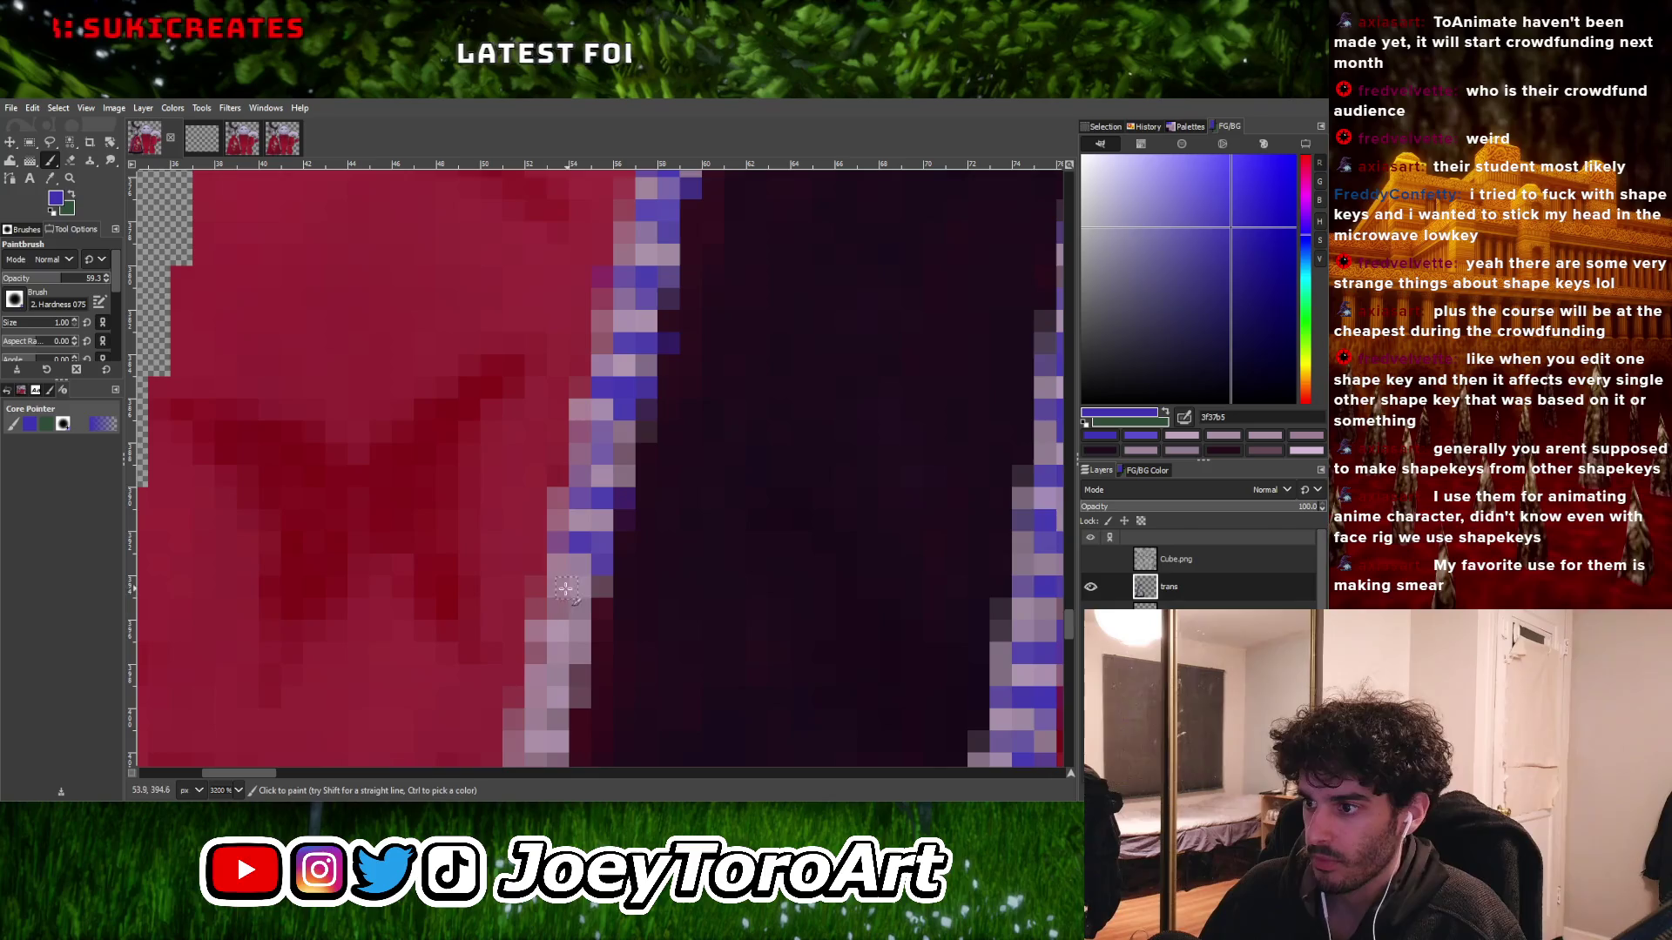
ctrl+scroll(594, 609, down, 4)
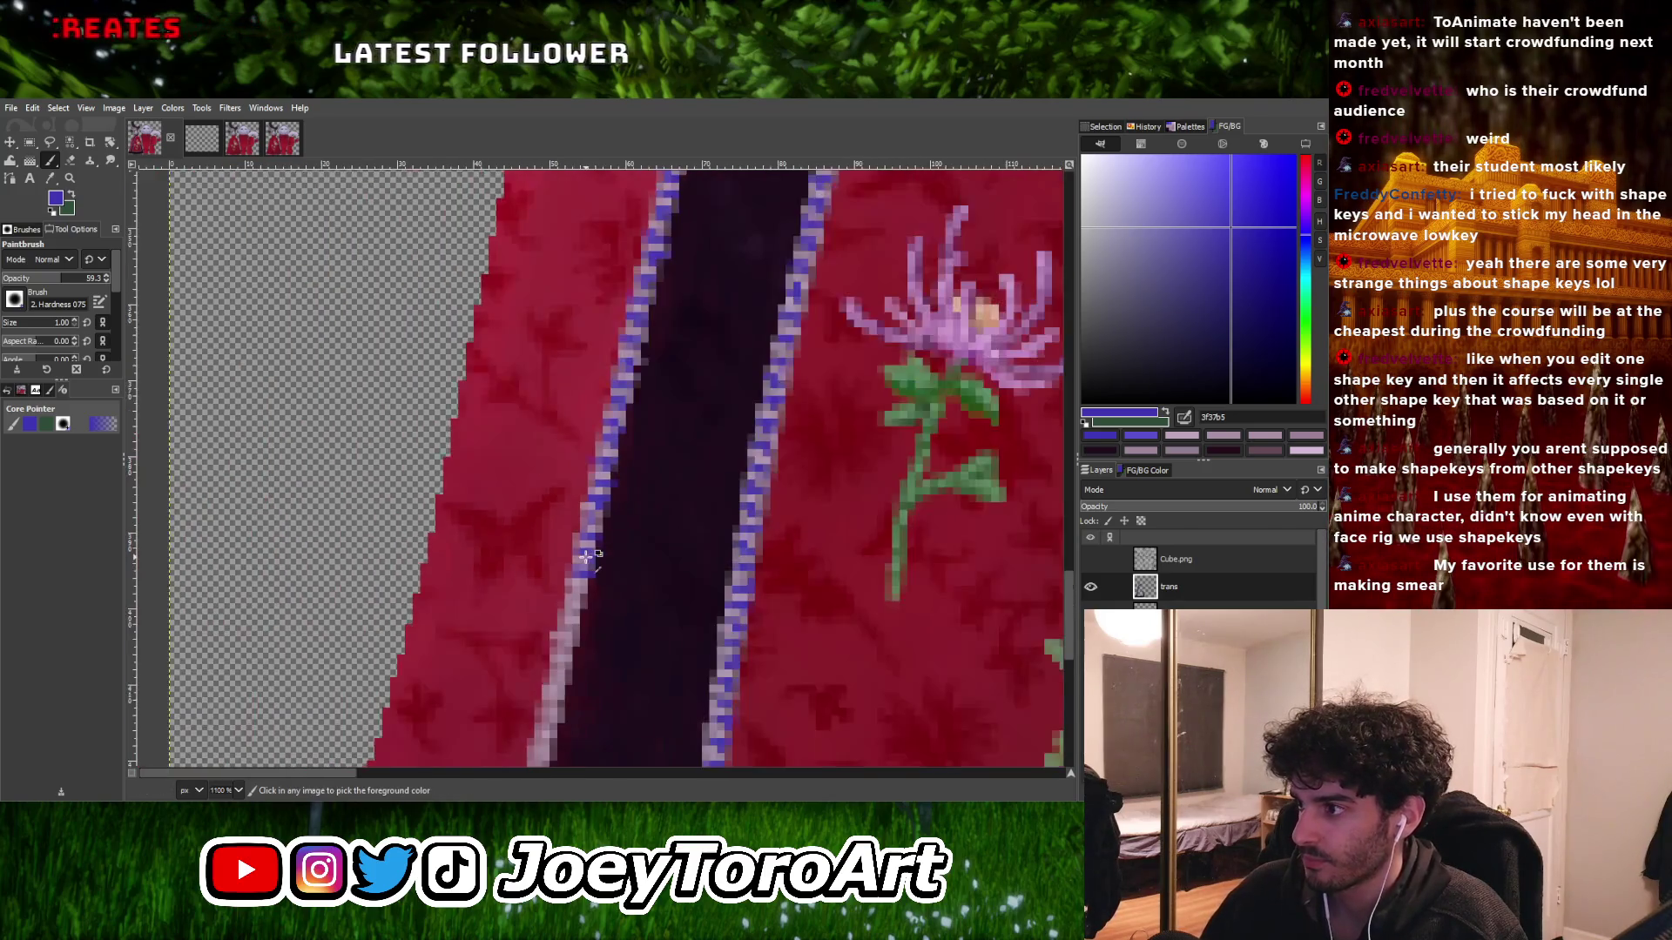
ctrl+scroll(586, 598, up, 3)
ctrl+scroll(566, 574, up, 1)
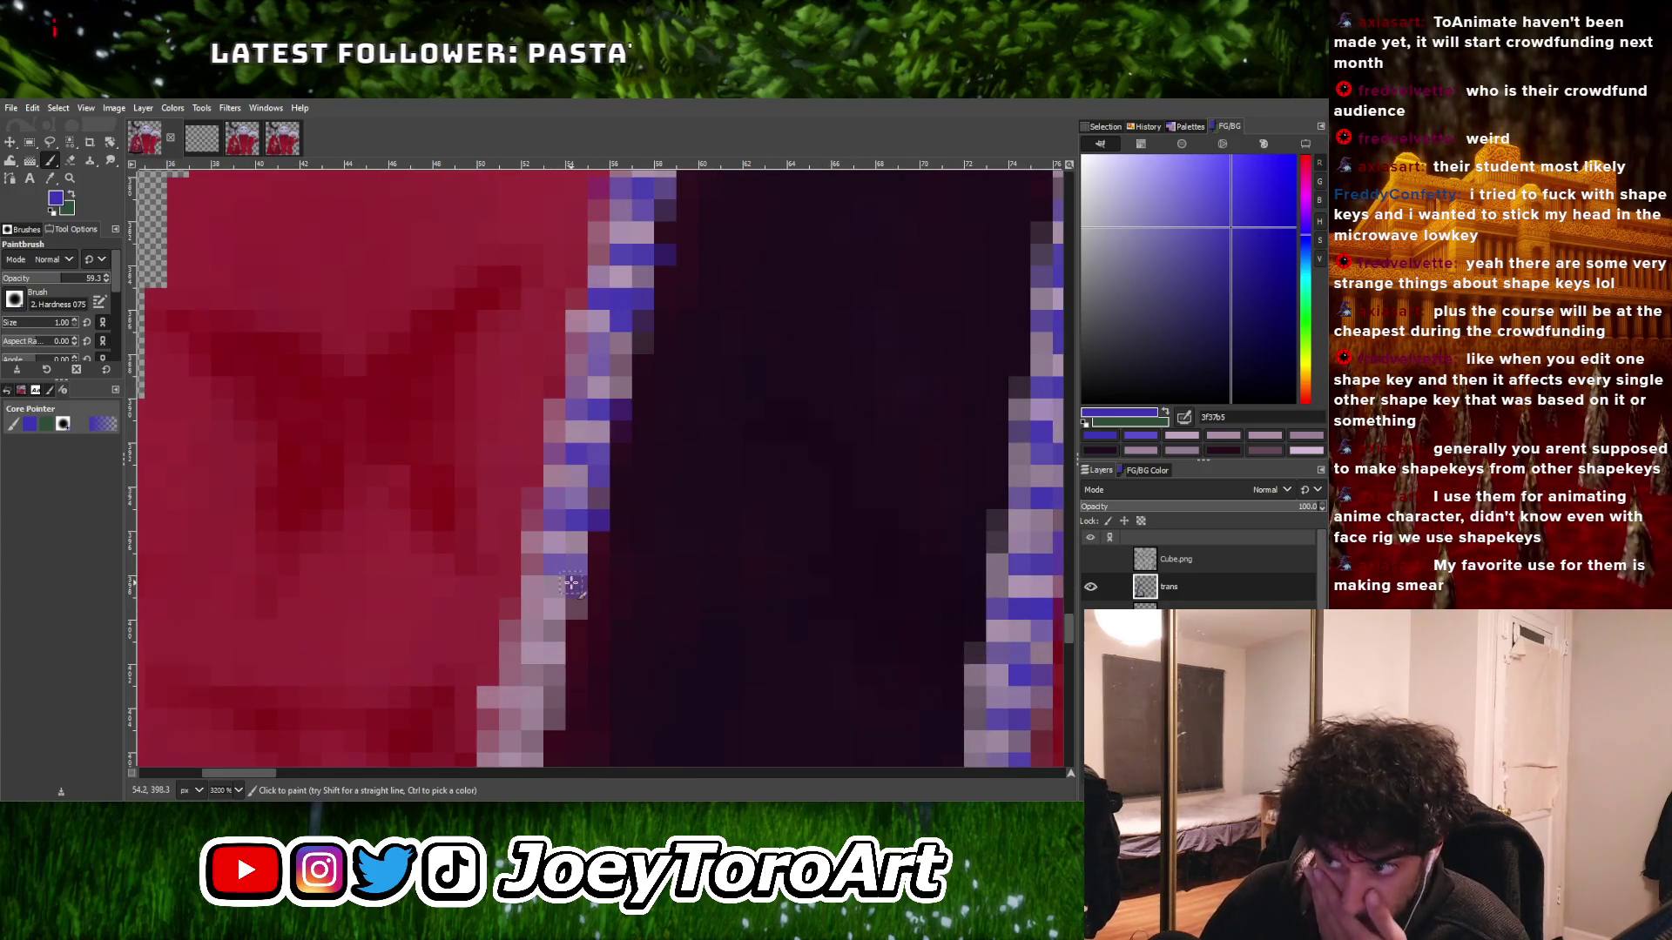
click(531, 607)
click(539, 629)
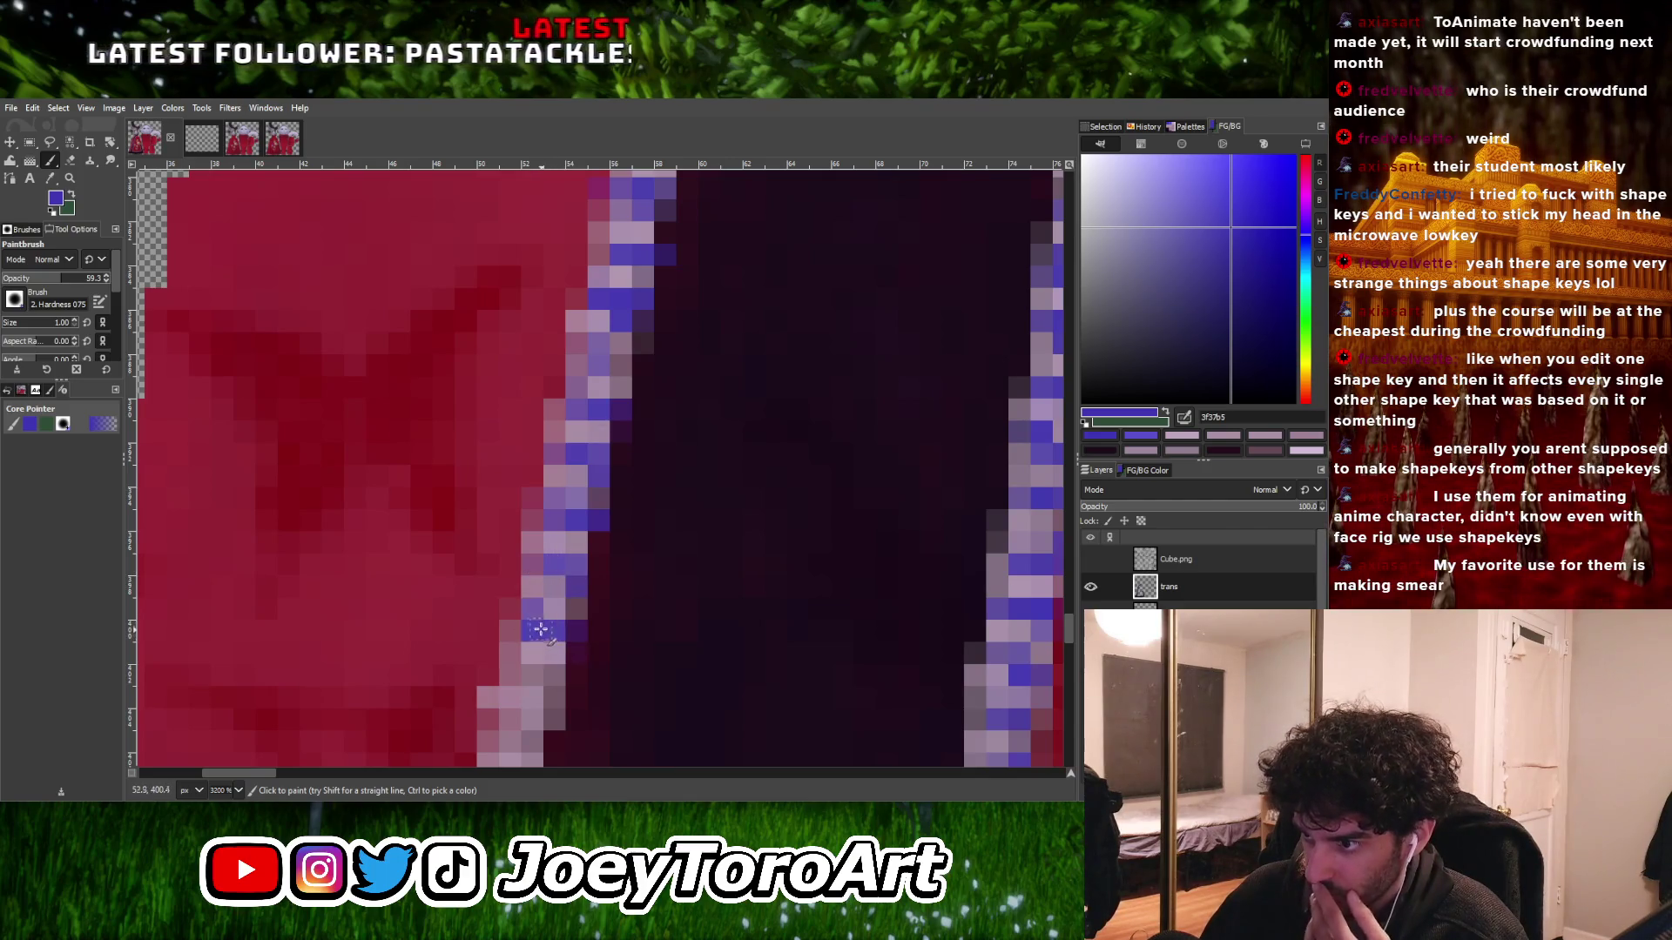
- Switch to the Pencil at 100% opacity and paint three outline pixels solid blue
key(n)
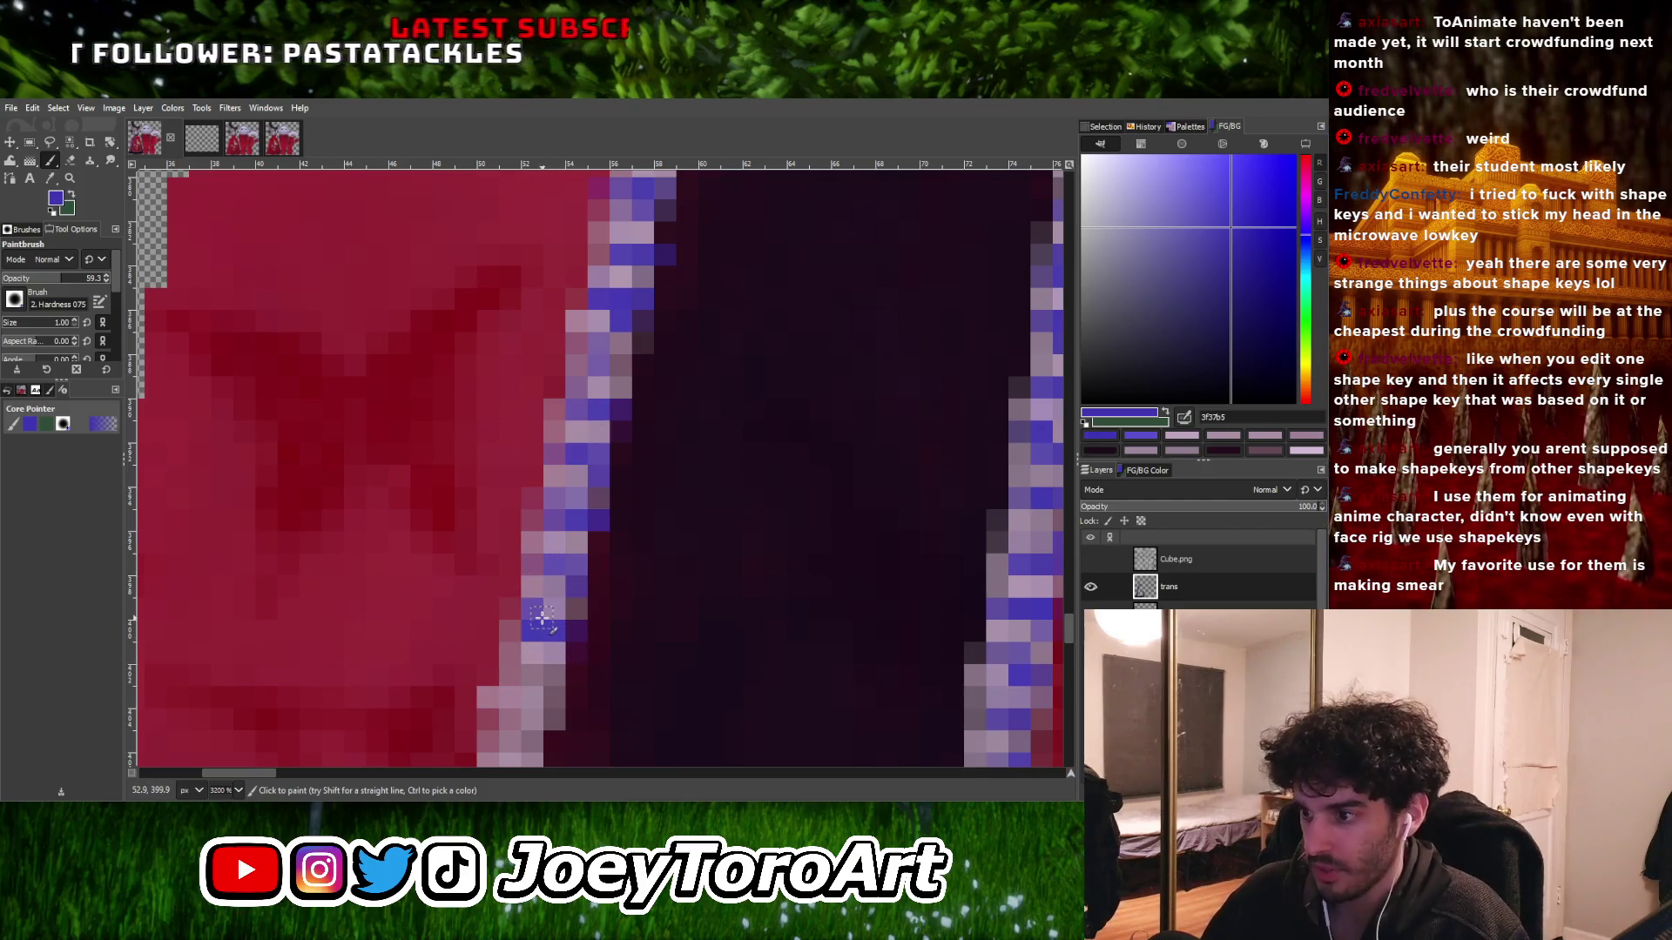
click(554, 629)
click(512, 675)
click(531, 675)
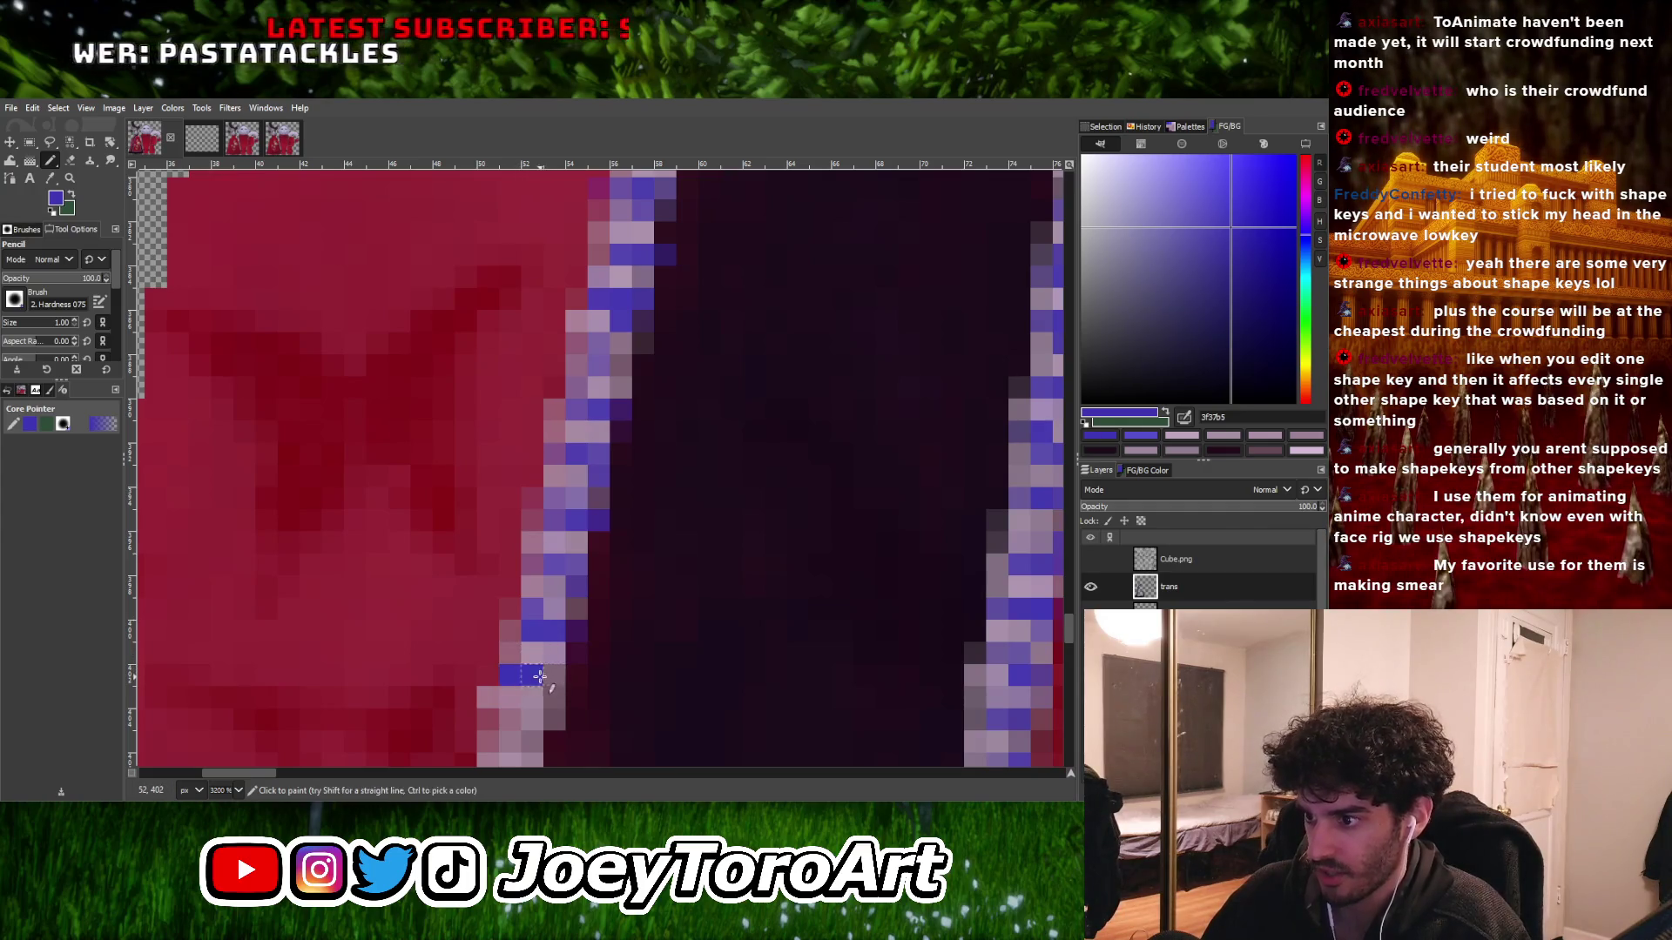
- Add solid blue pixels along the length of the stripe's left outline
scroll(521, 674, down, 5)
scroll(612, 508, up, 5)
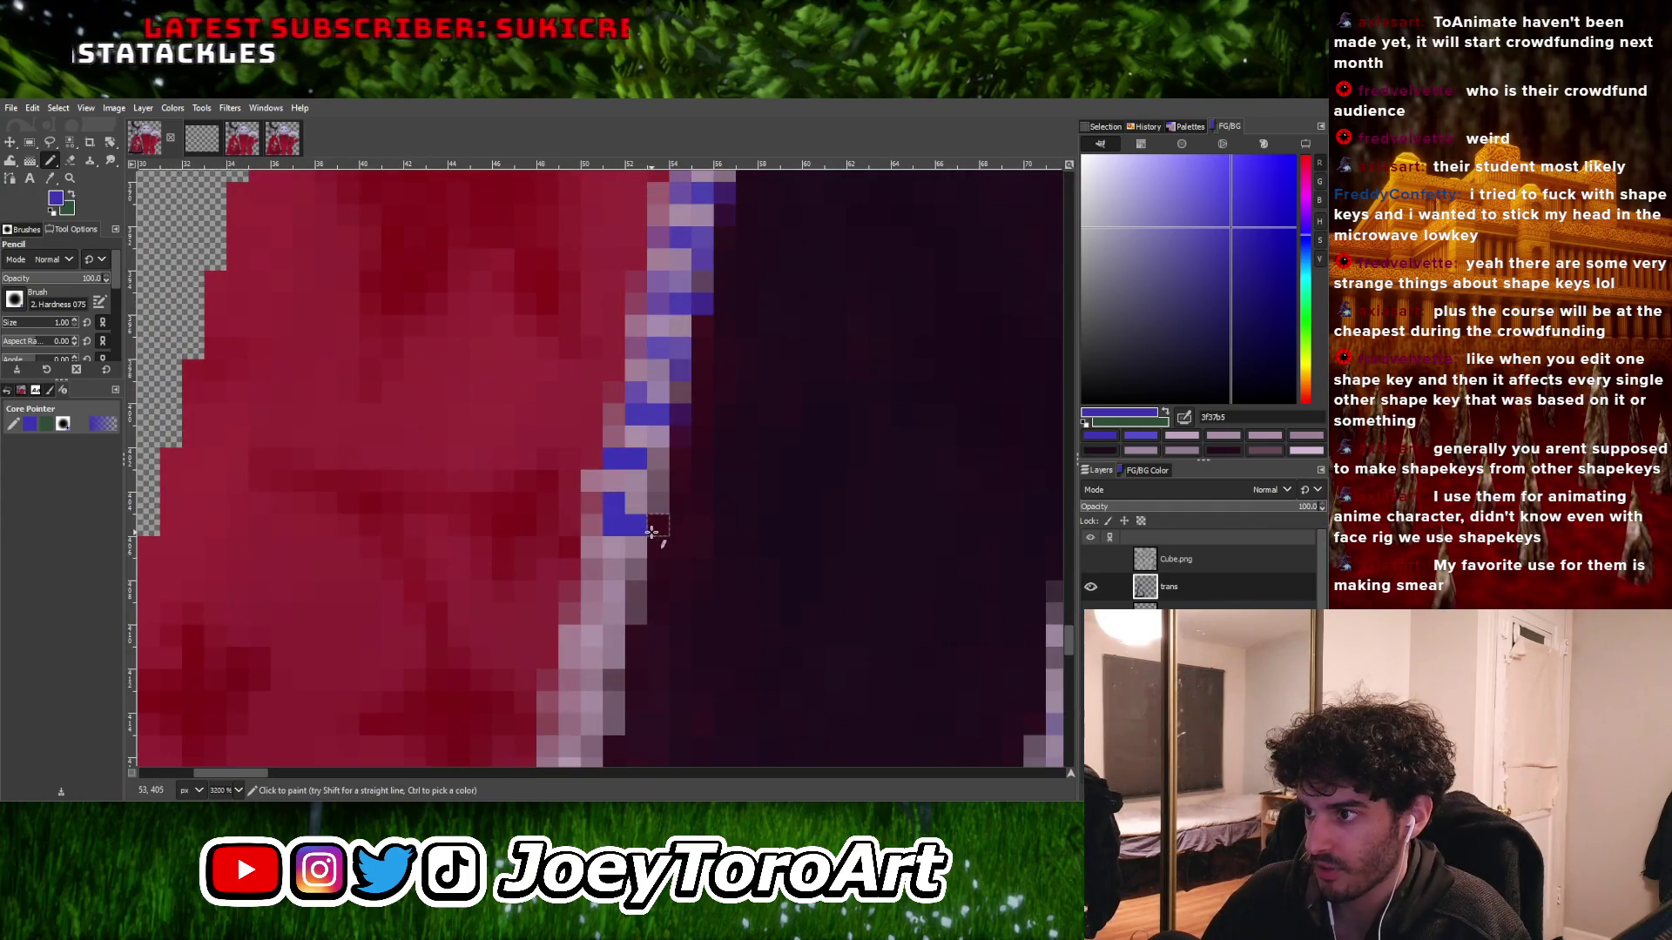
scroll(612, 508, down, 5)
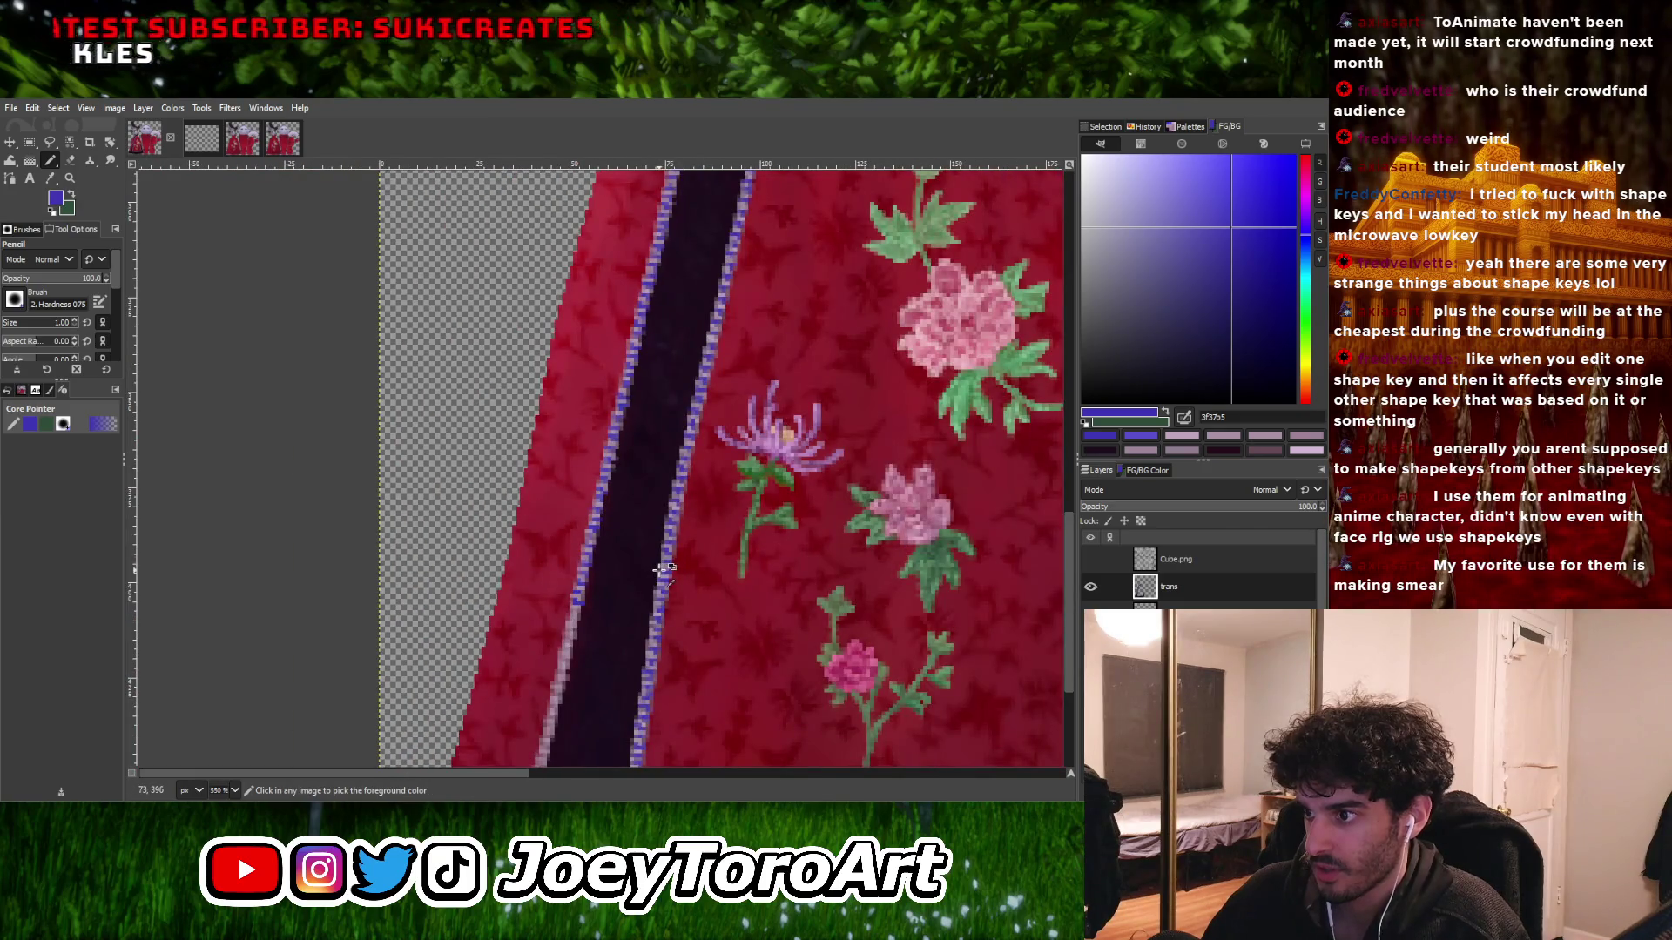
scroll(597, 605, up, 3)
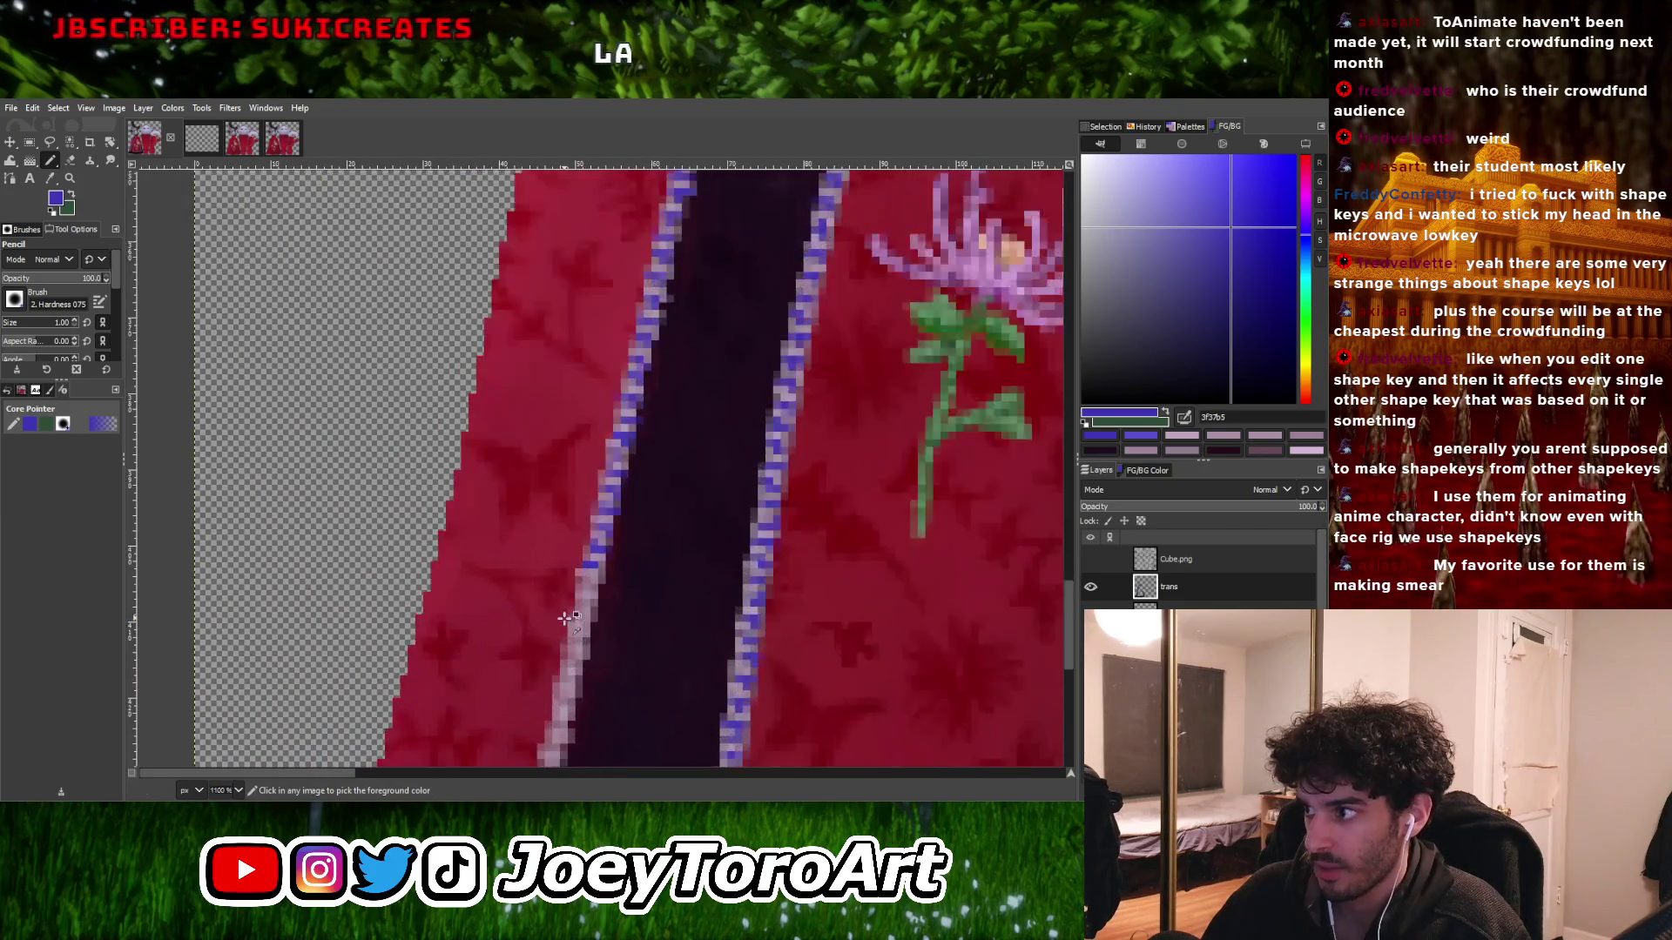
scroll(620, 603, up, 1)
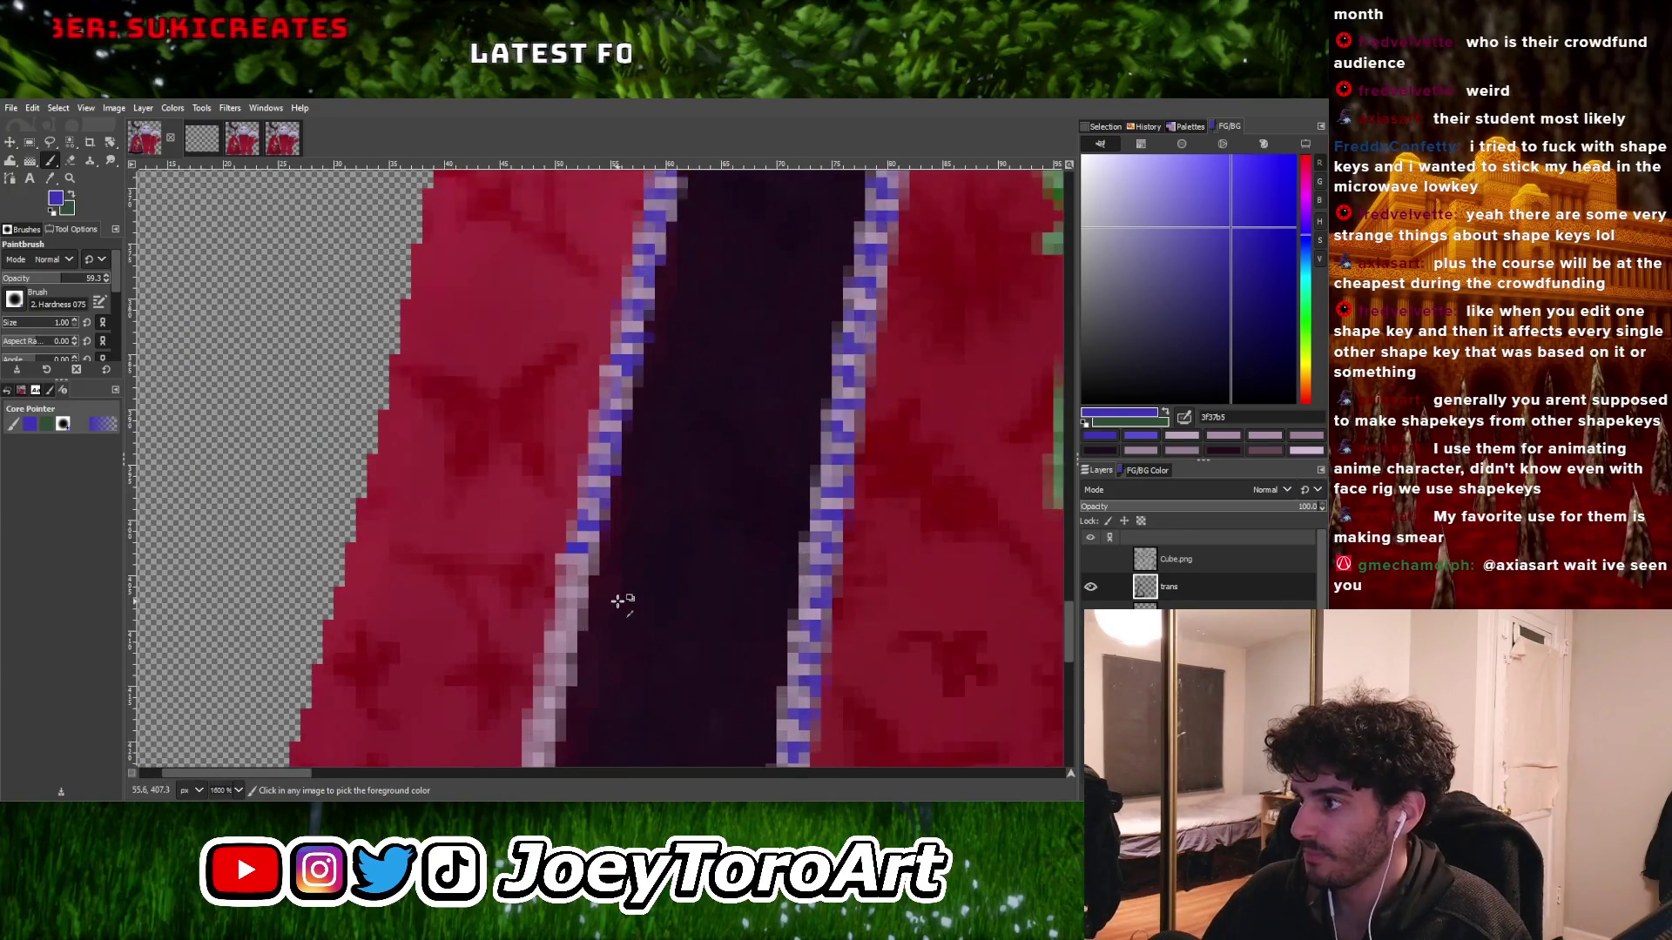
scroll(619, 601, up, 2)
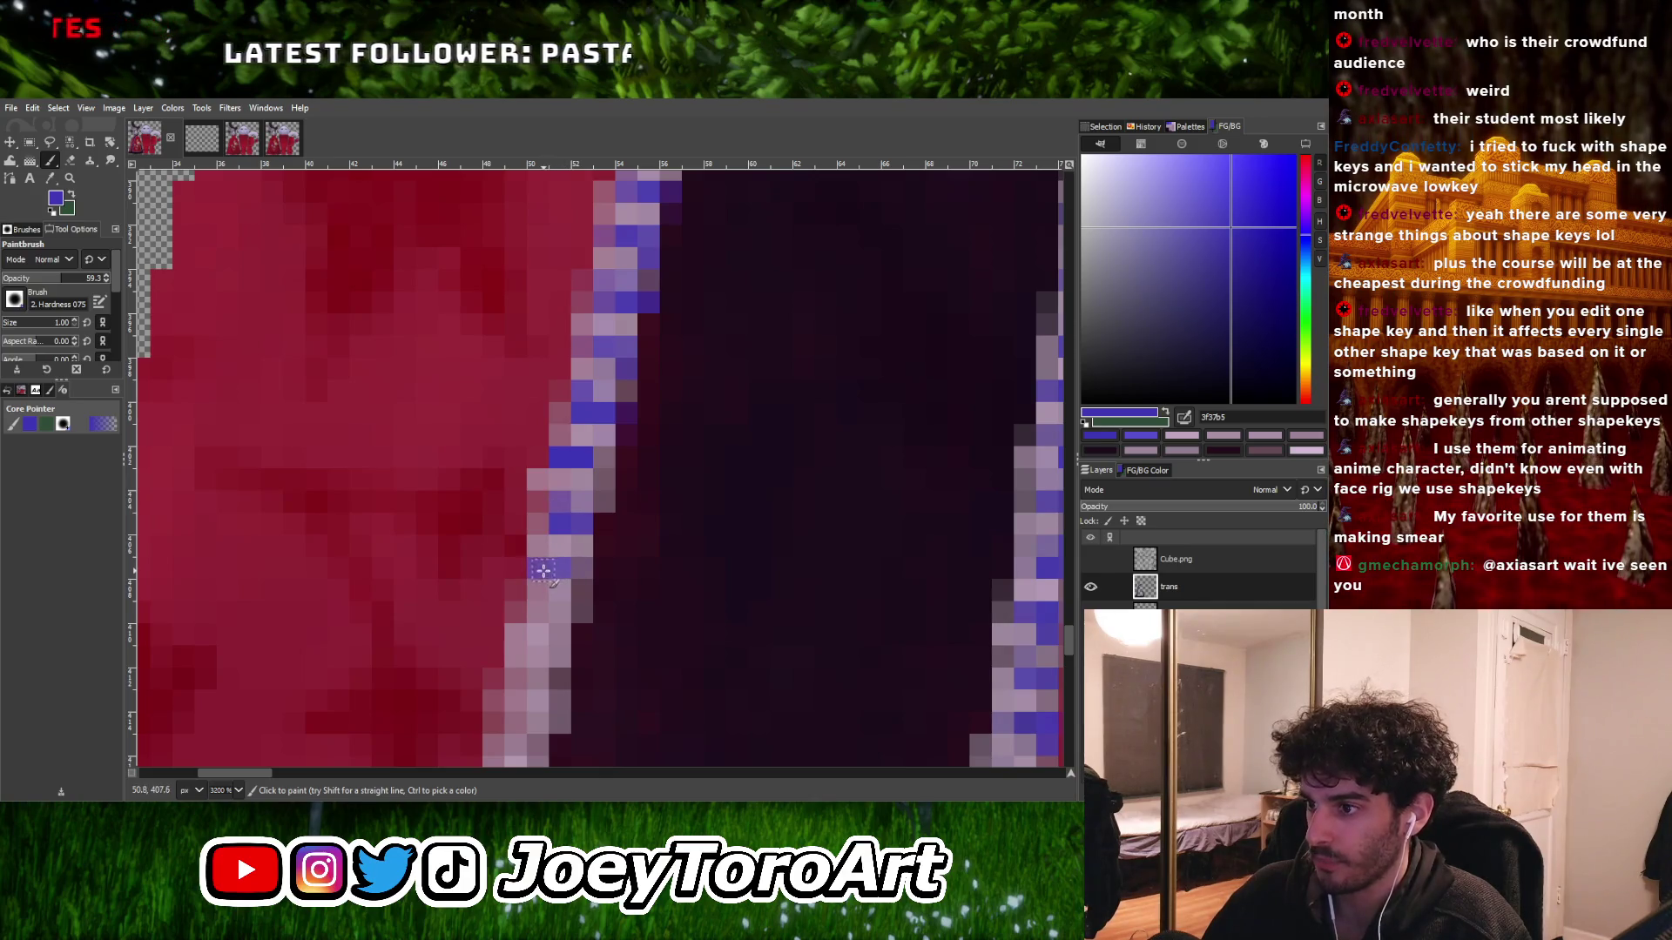
drag(581, 568, 557, 648)
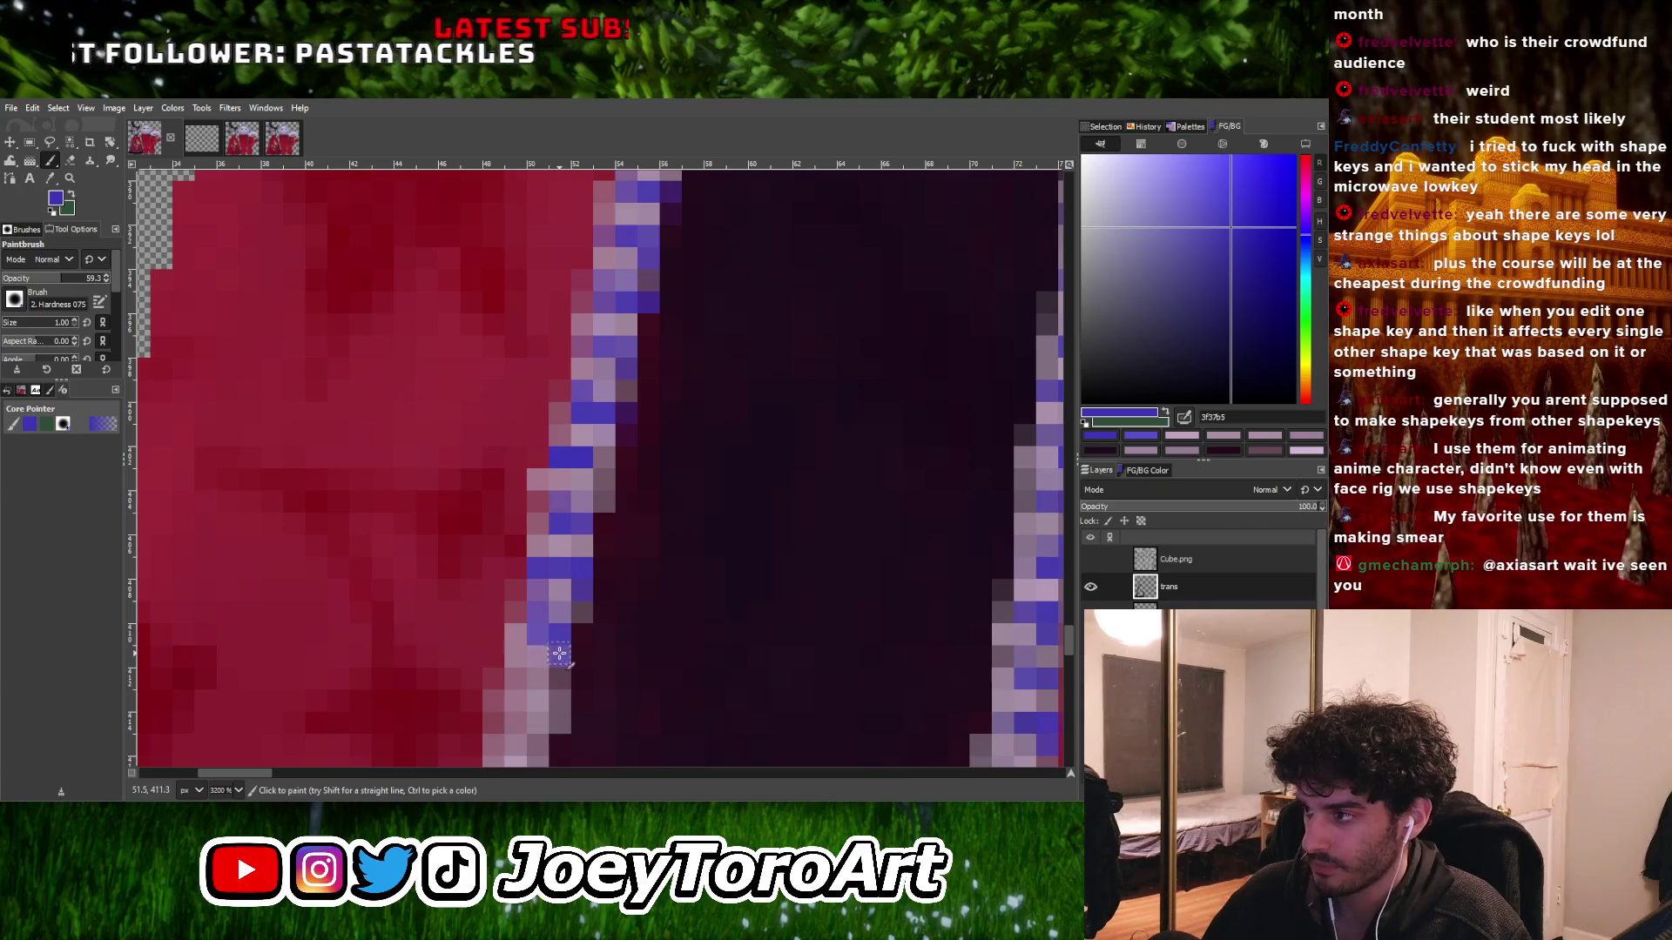
scroll(564, 603, up, 1)
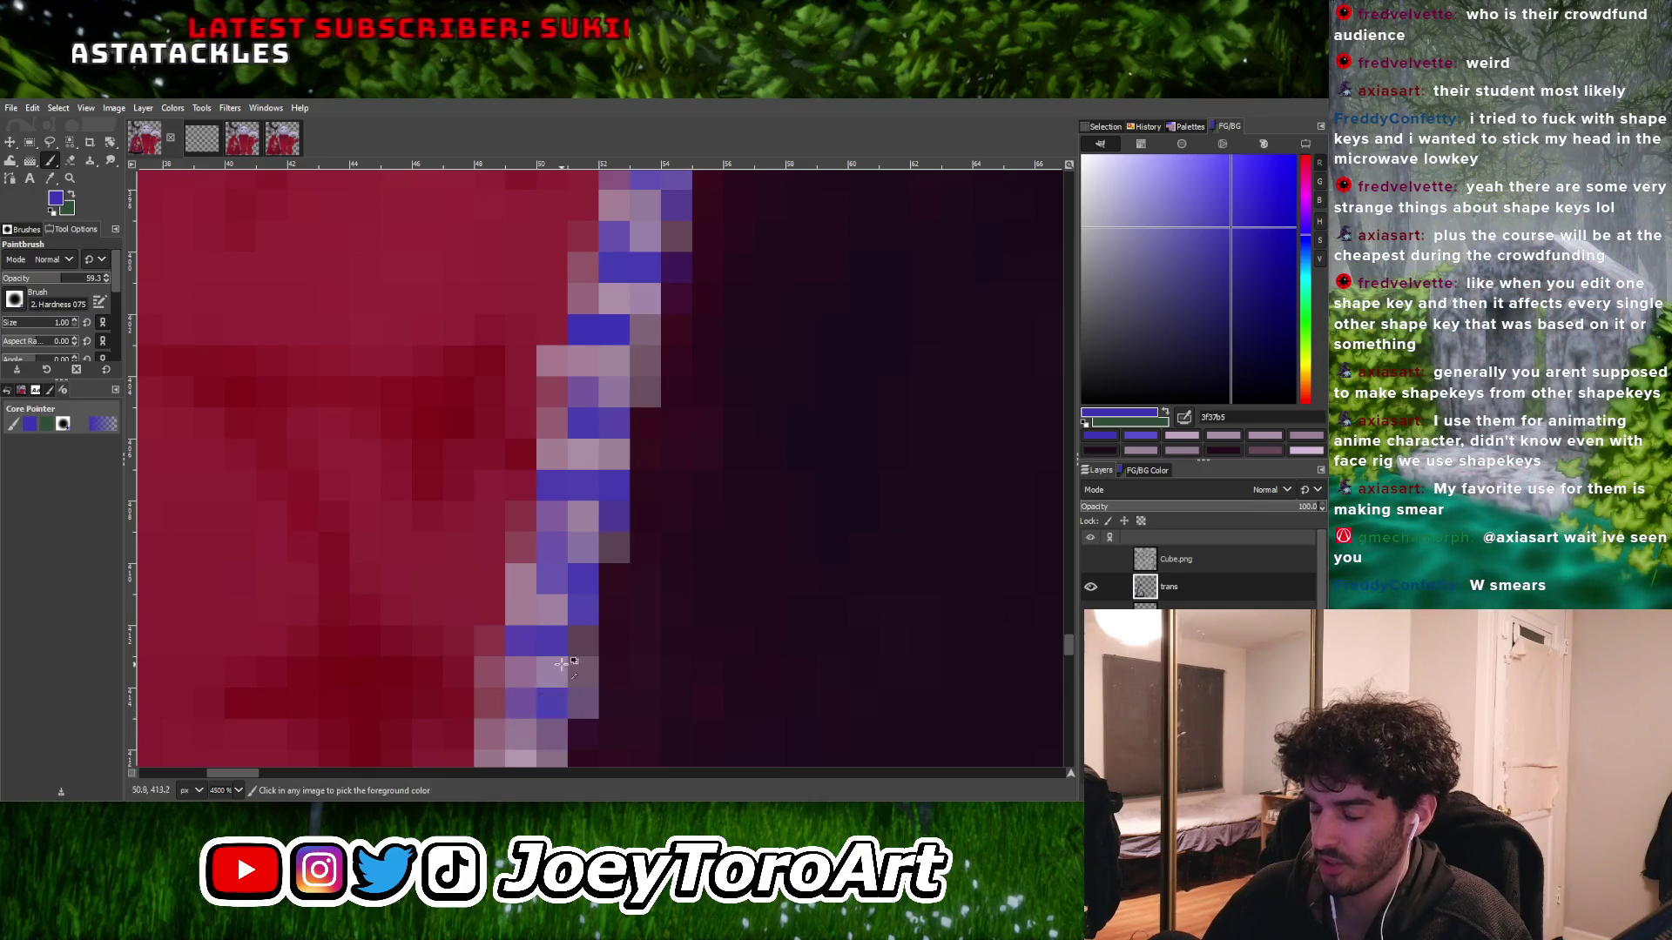
scroll(557, 694, down, 1)
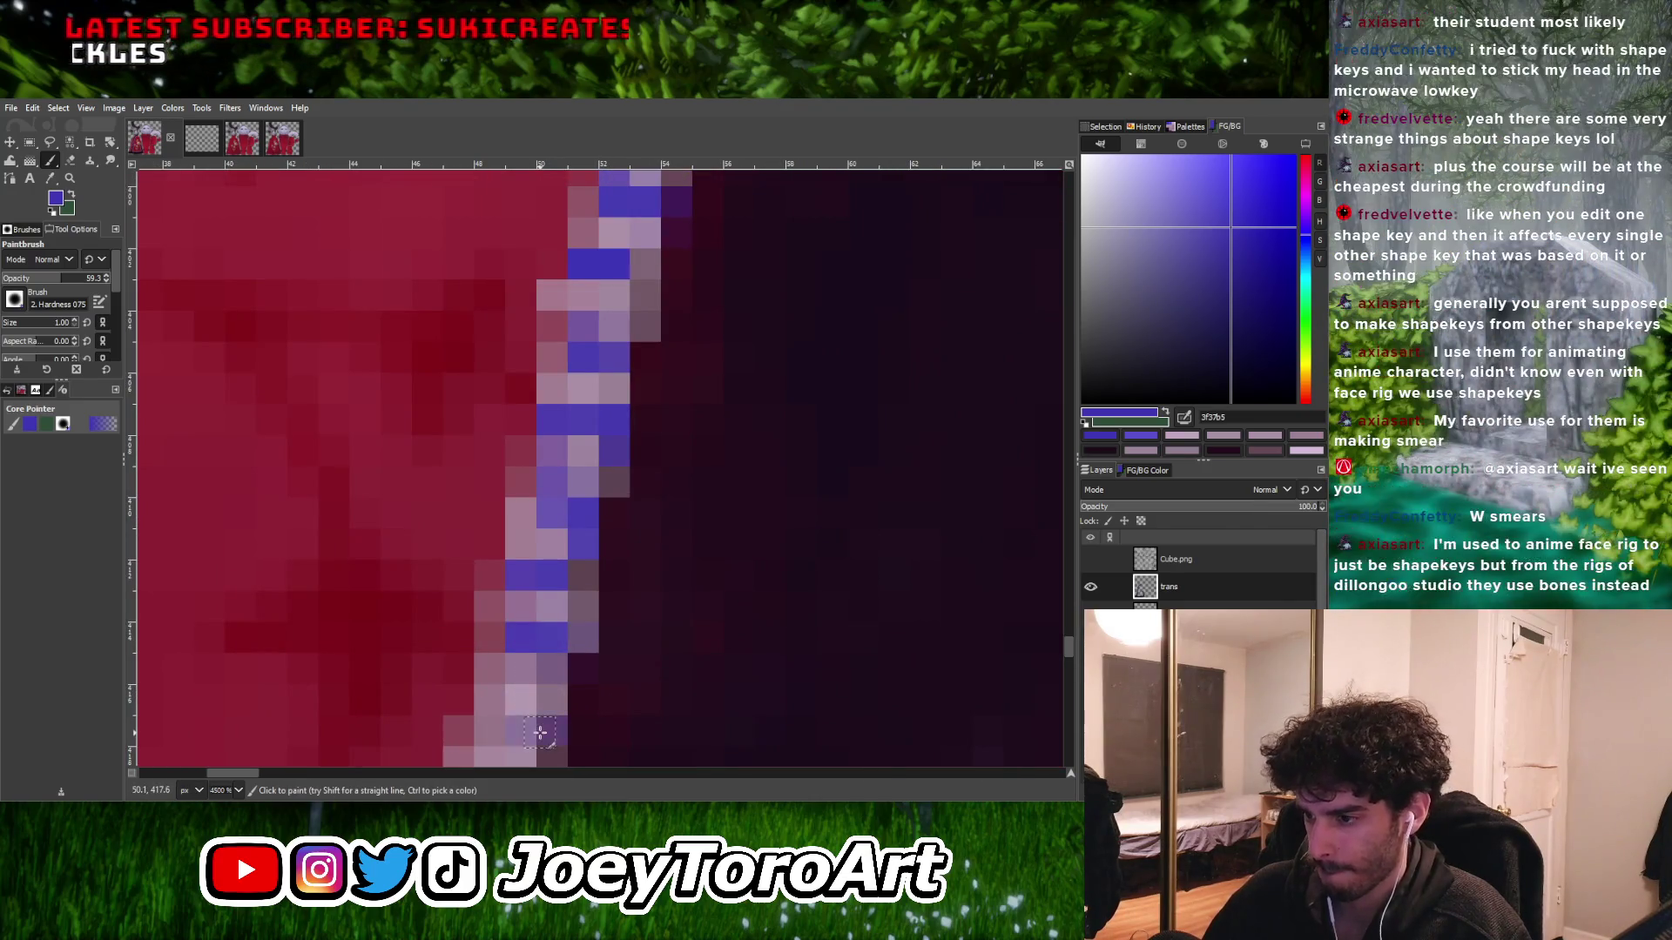
scroll(552, 691, down, 1)
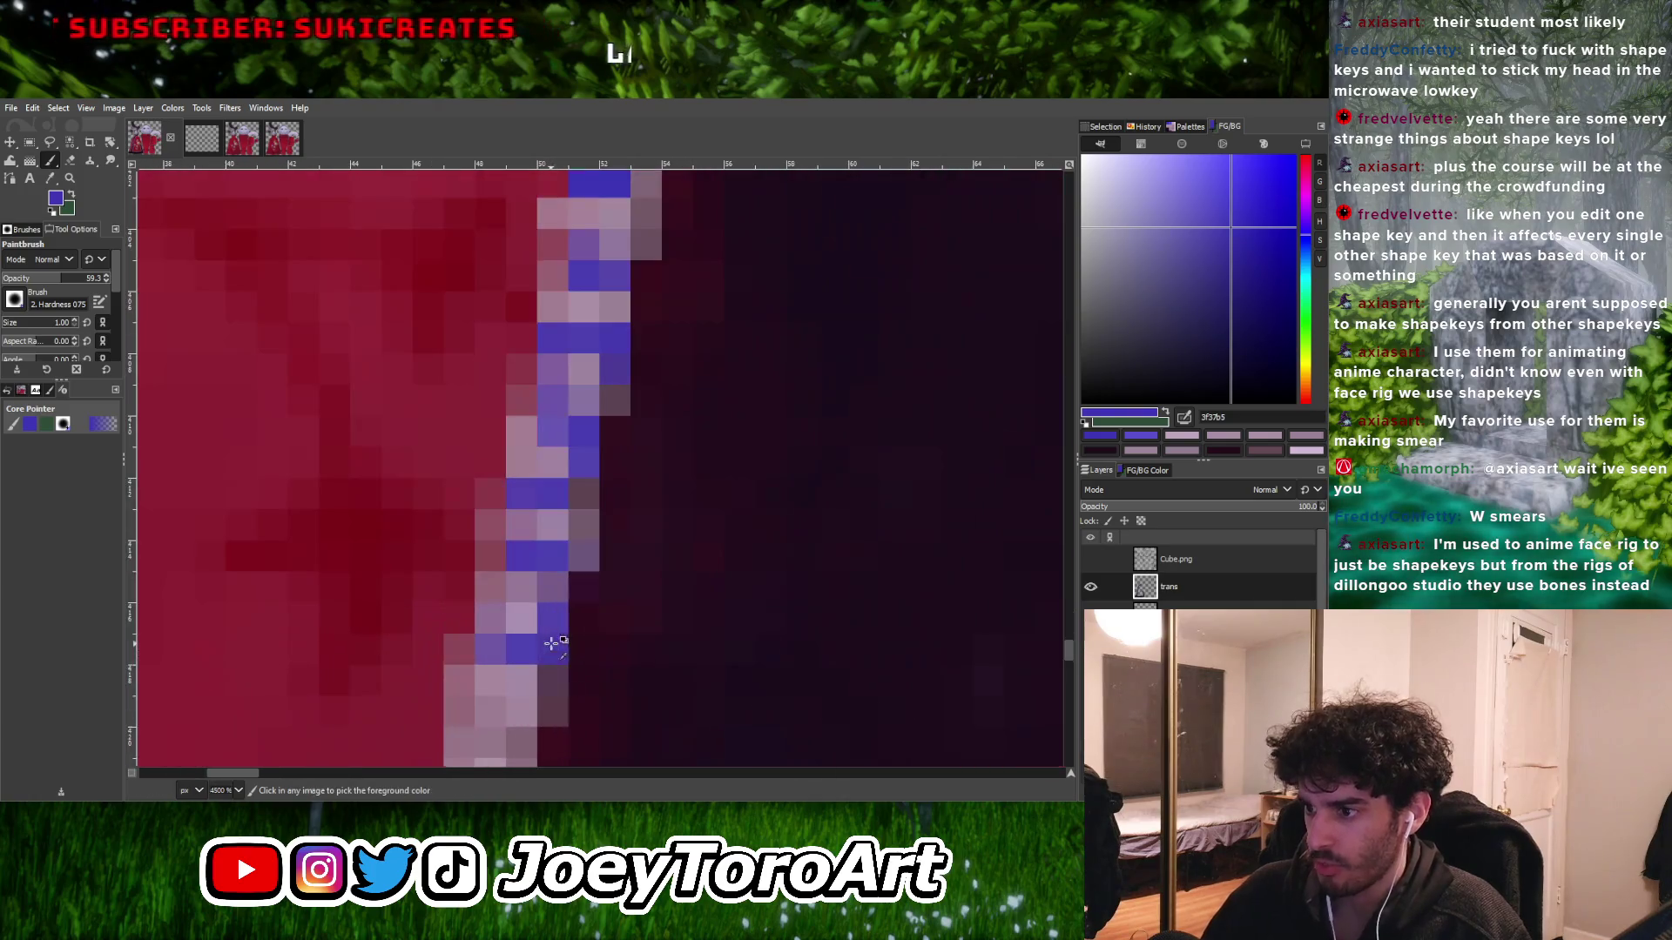
ctrl+scroll(547, 589, down, 1)
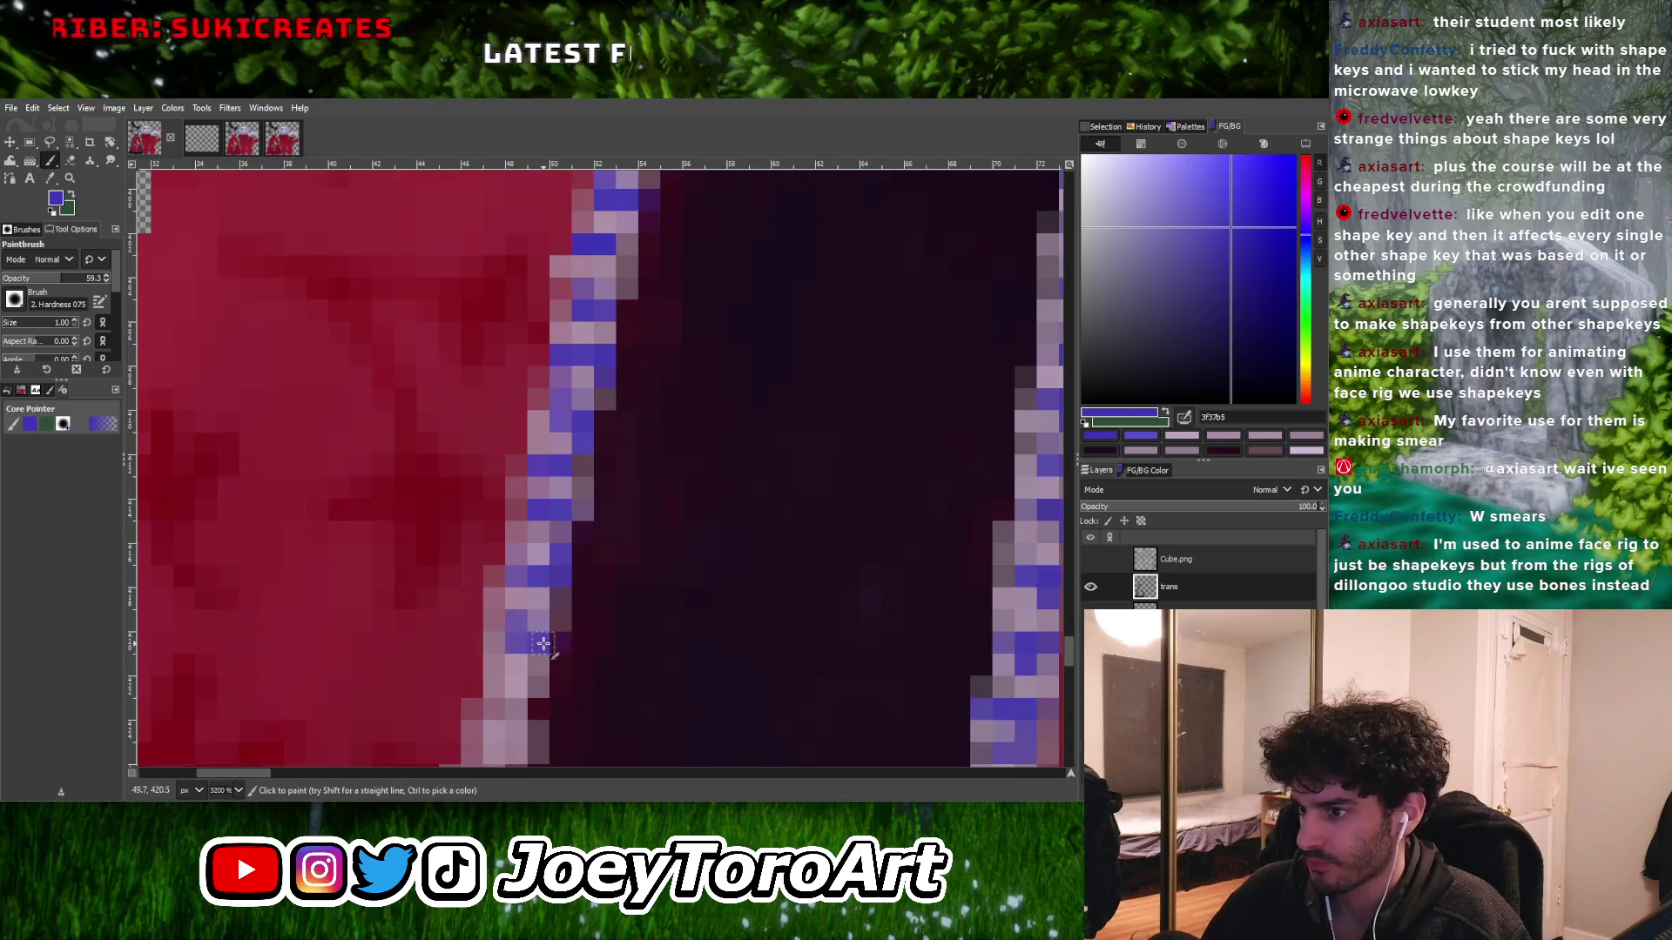
ctrl+scroll(517, 633, down, 1)
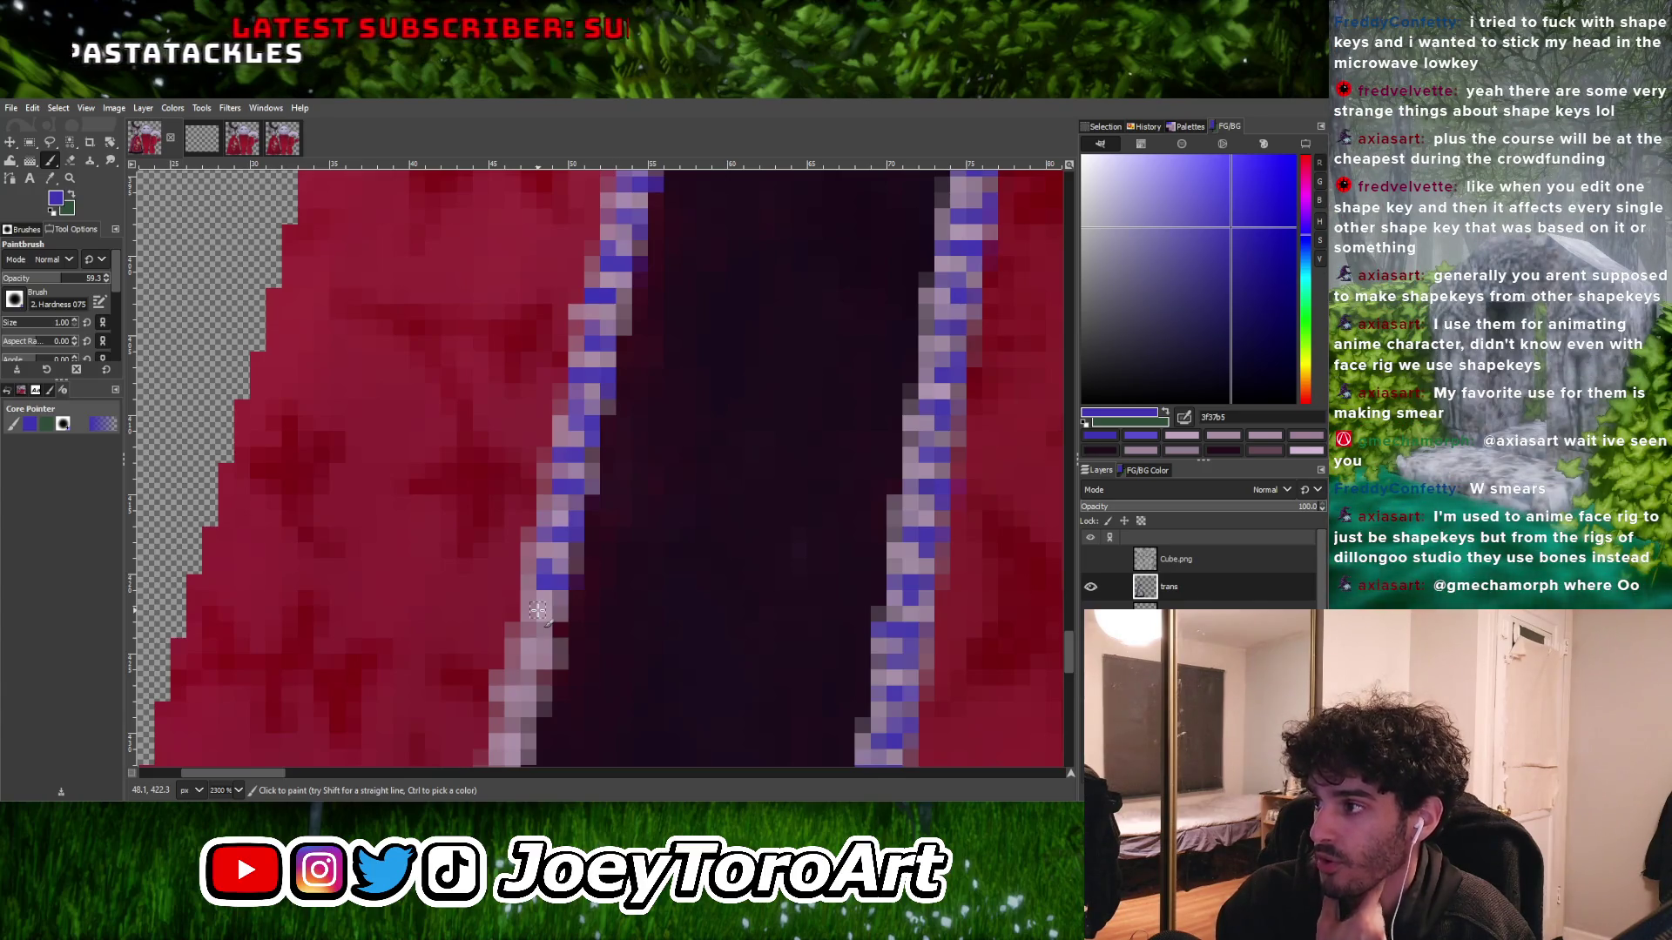
- Repaint the pale lavender pixels at the lower end of the stripe's left outline blue-purple
scroll(538, 612, up, 1)
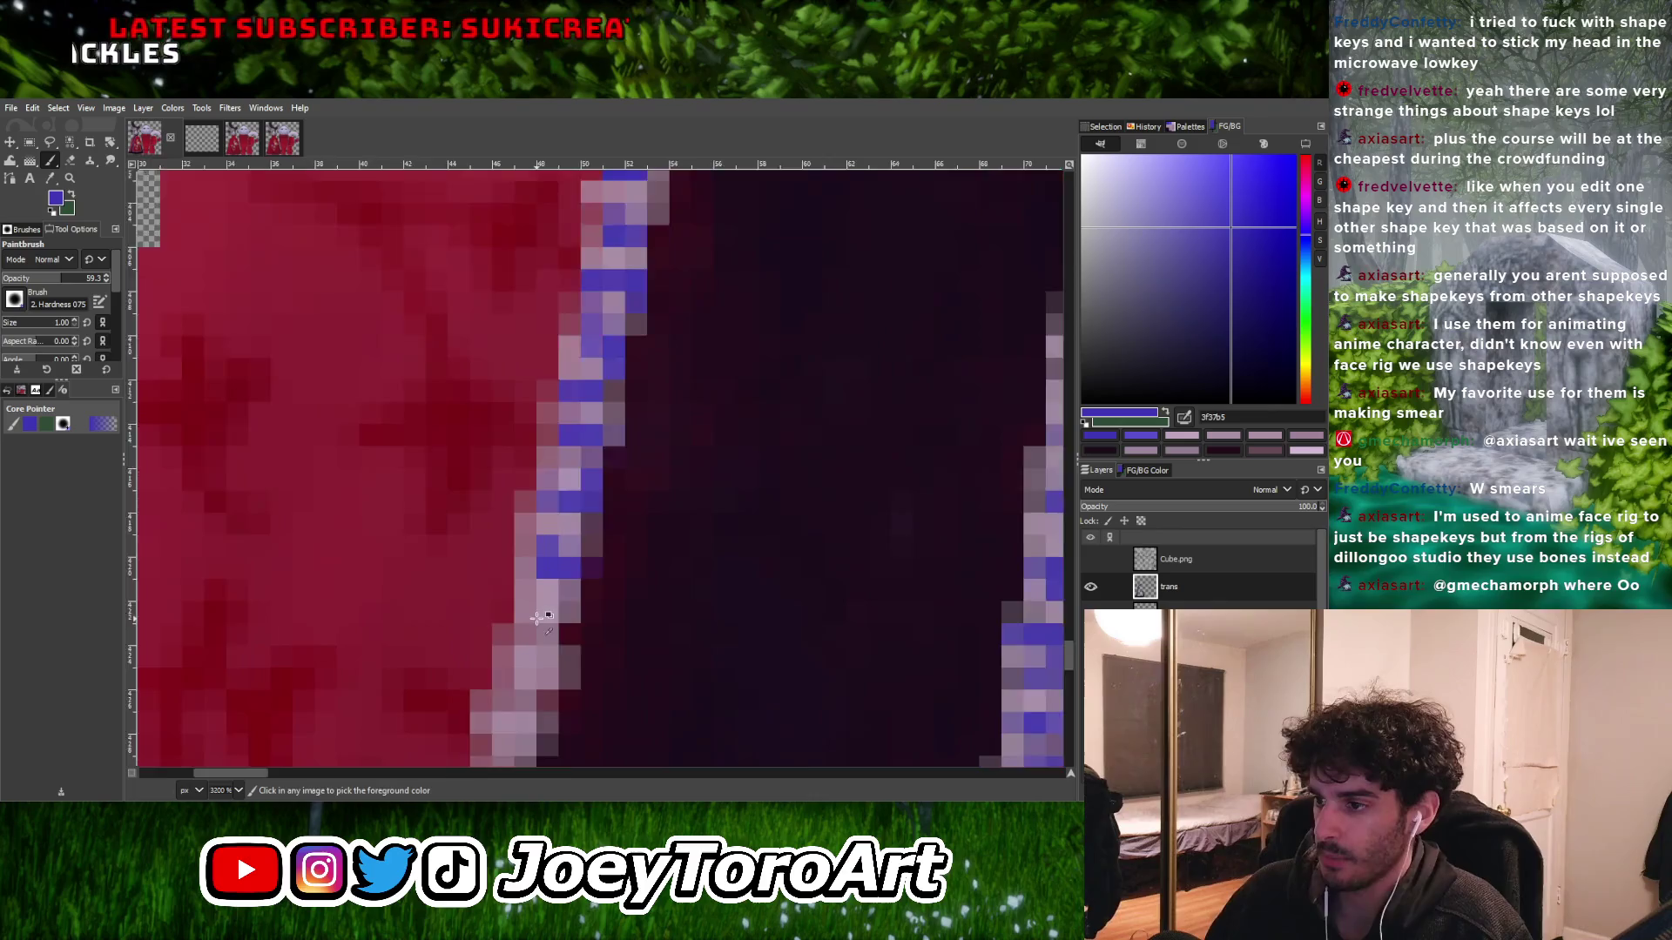
scroll(537, 616, up, 1)
scroll(541, 640, down, 2)
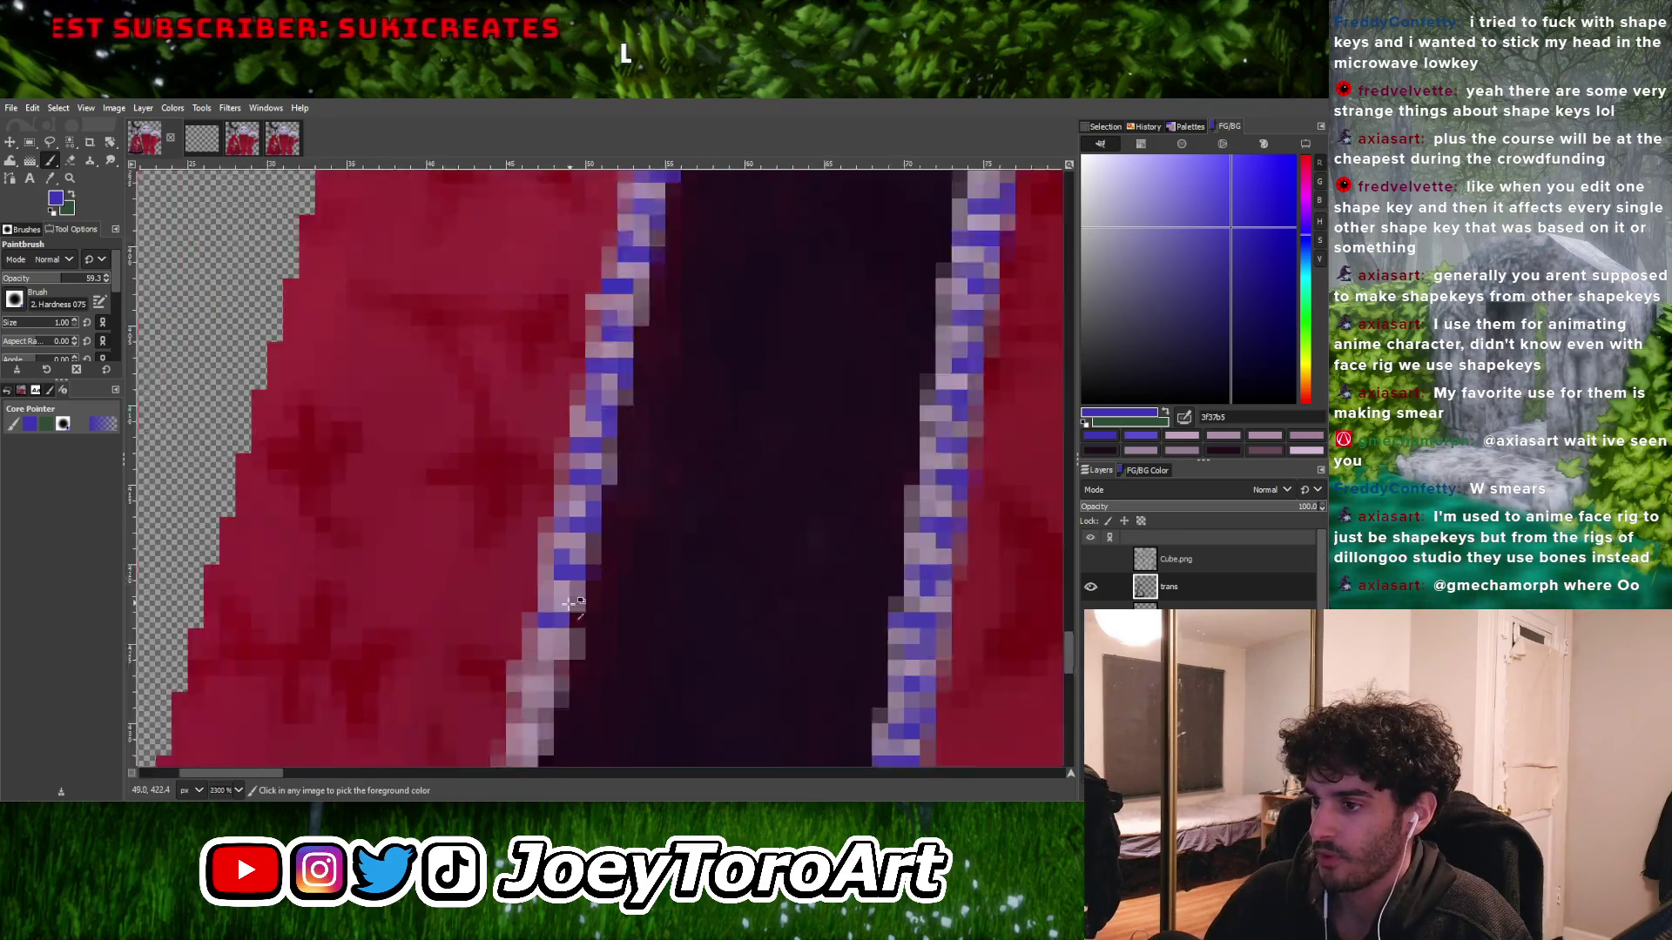
scroll(558, 640, up, 1)
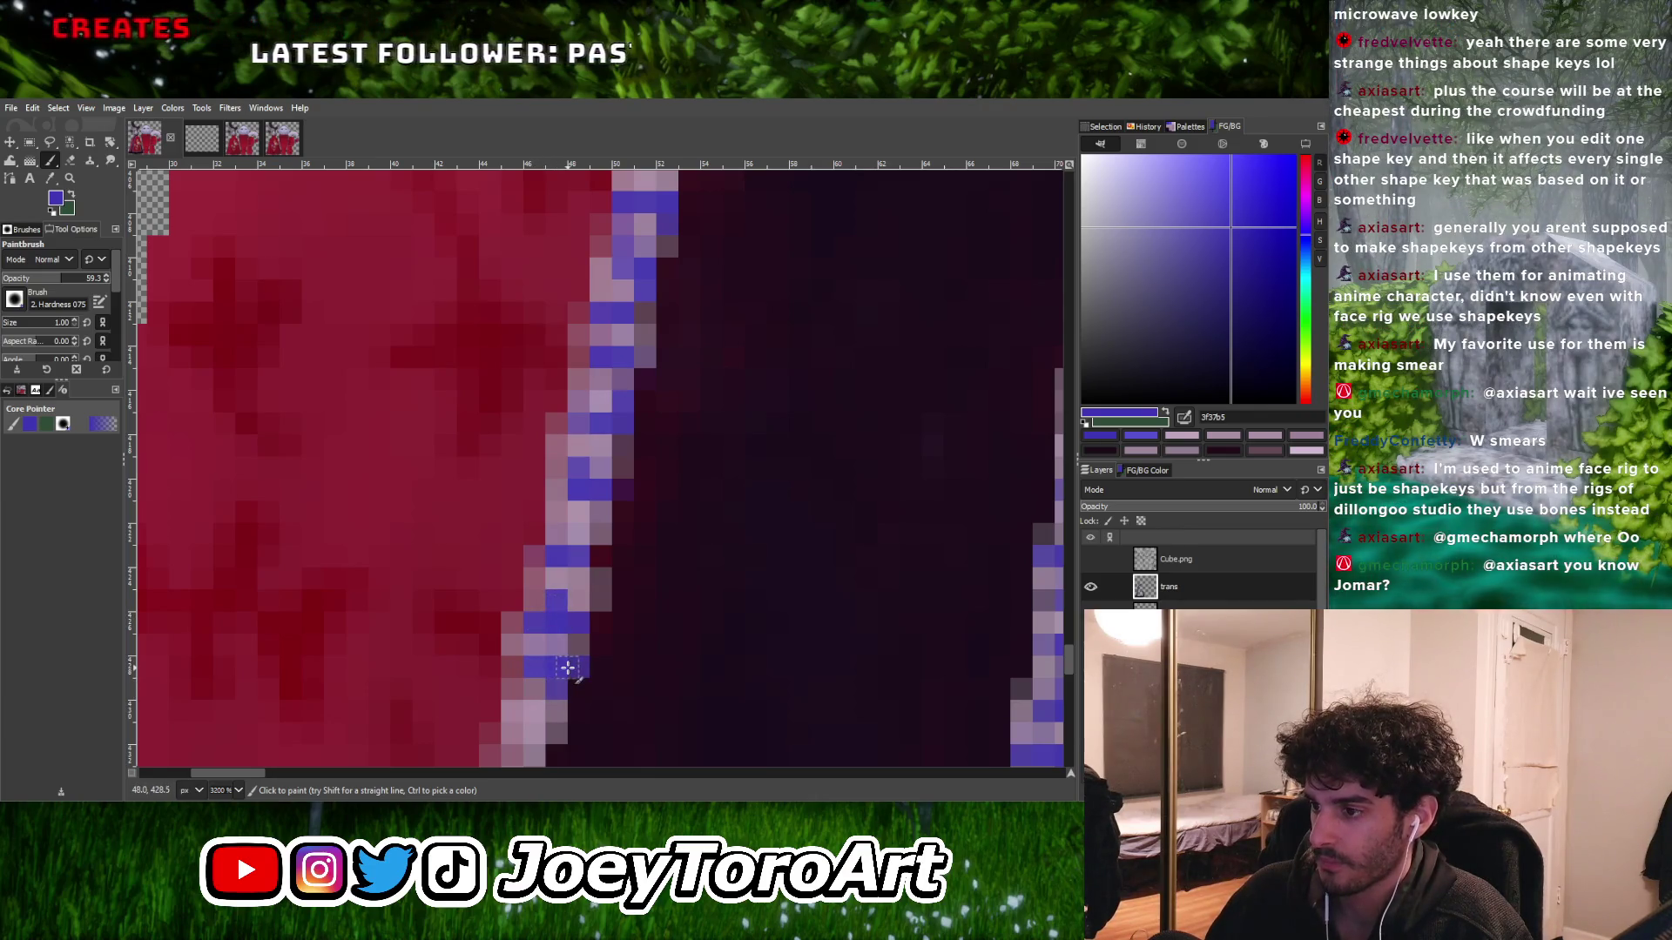
scroll(559, 638, down, 1)
scroll(563, 610, up, 2)
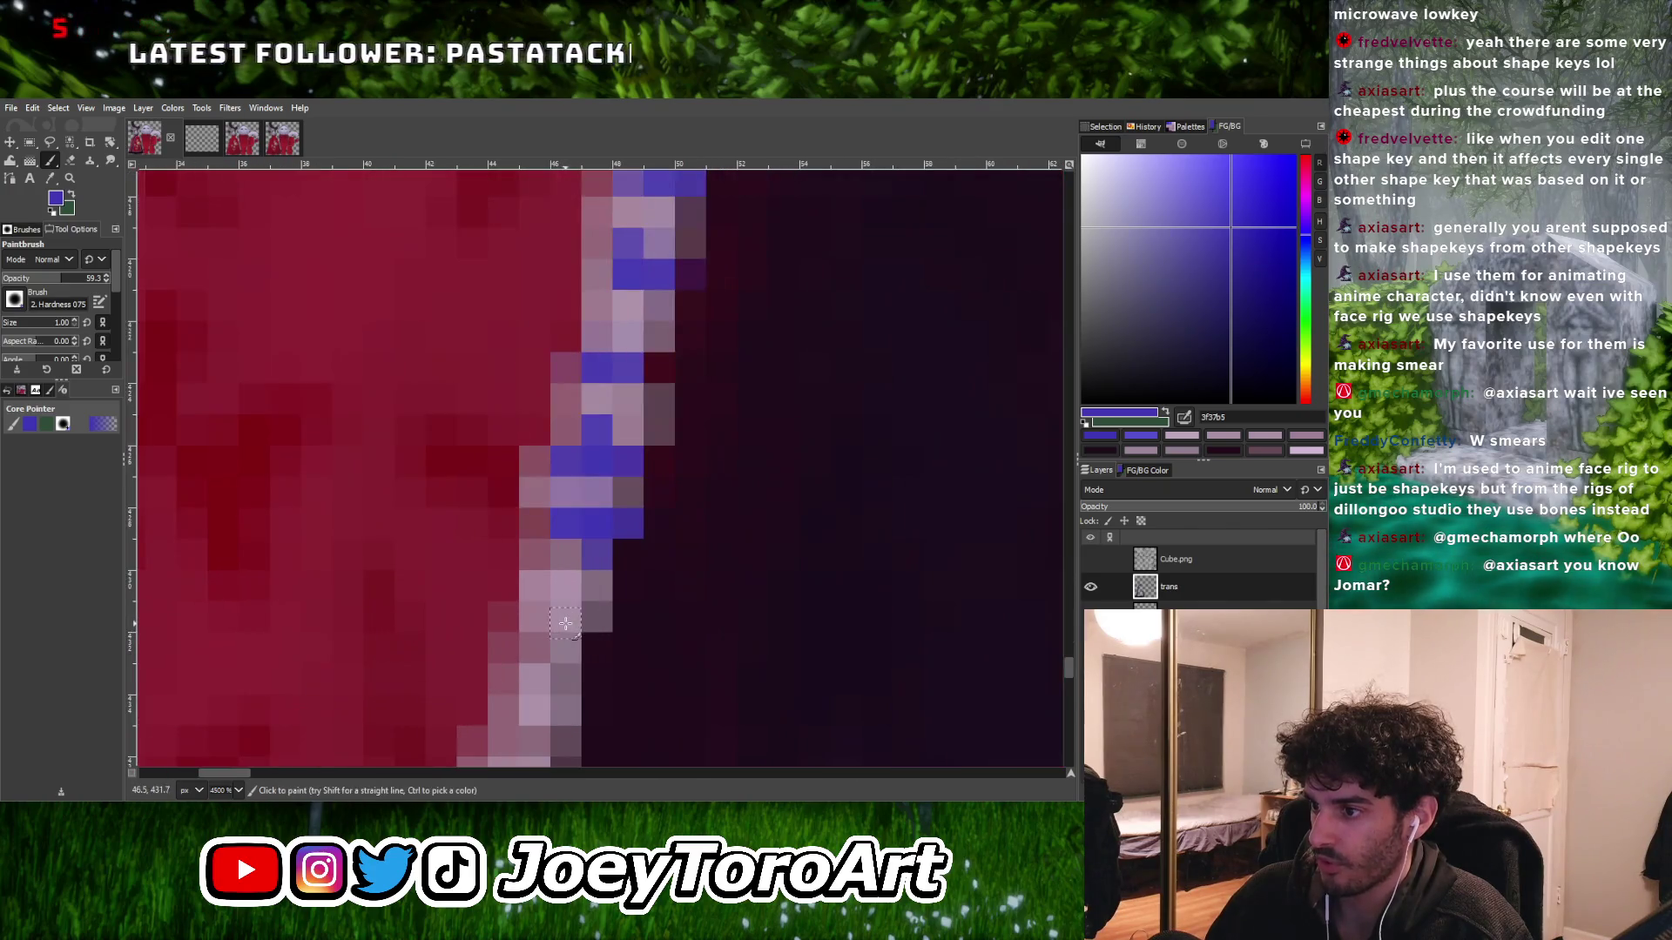
scroll(542, 622, down, 3)
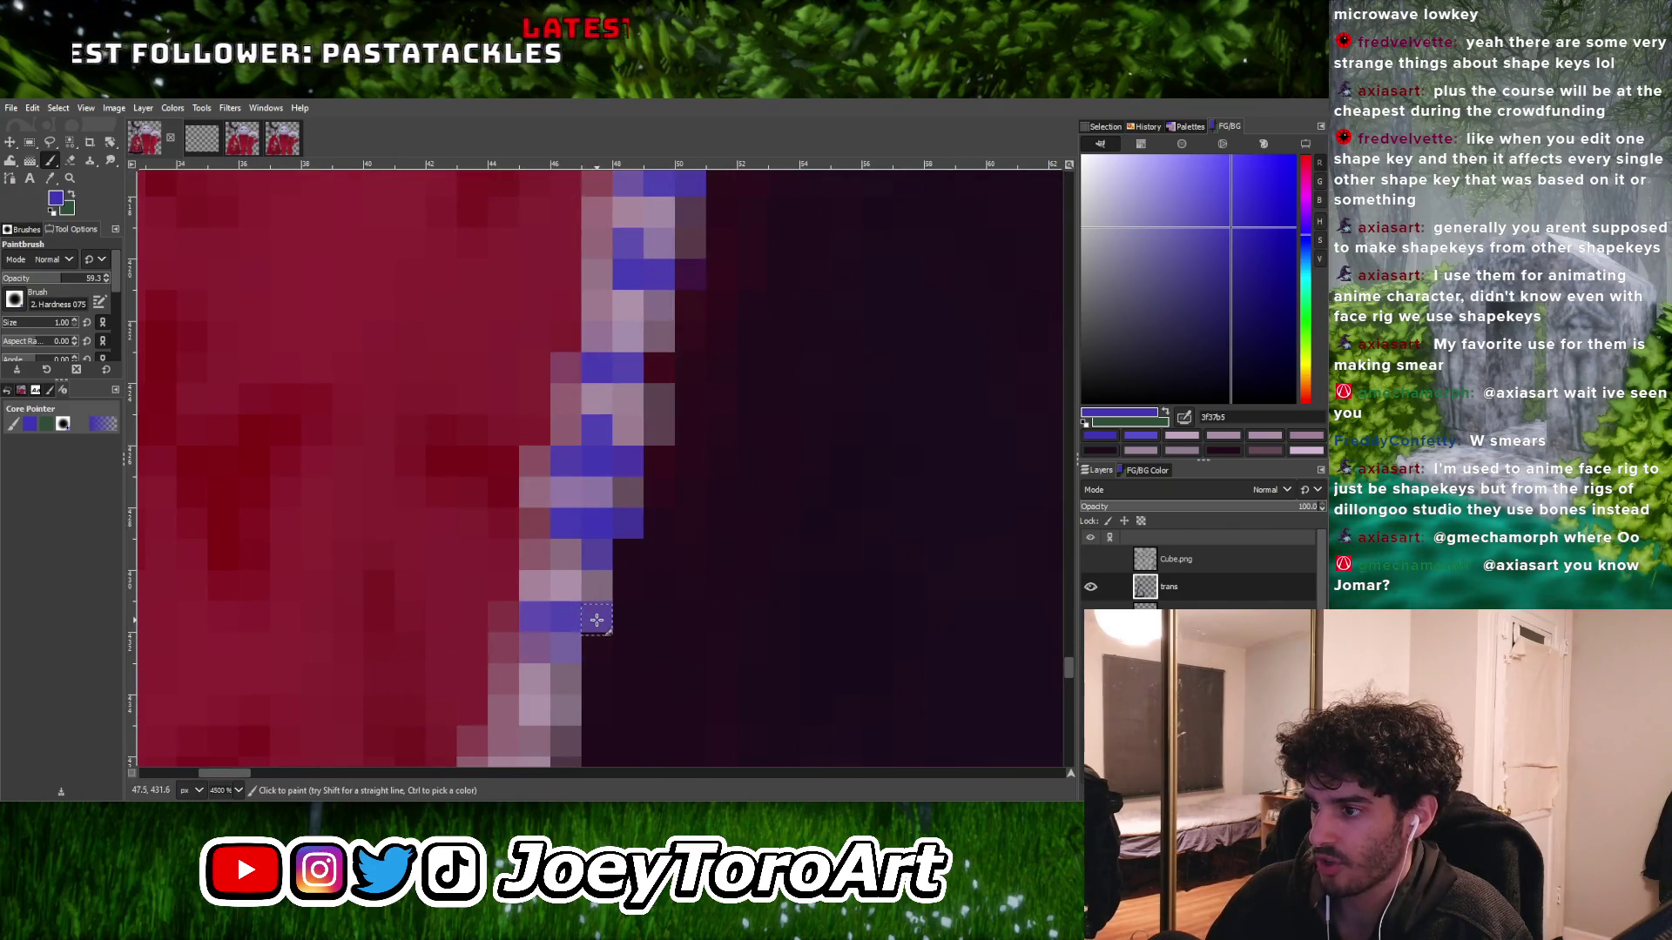
scroll(557, 642, up, 3)
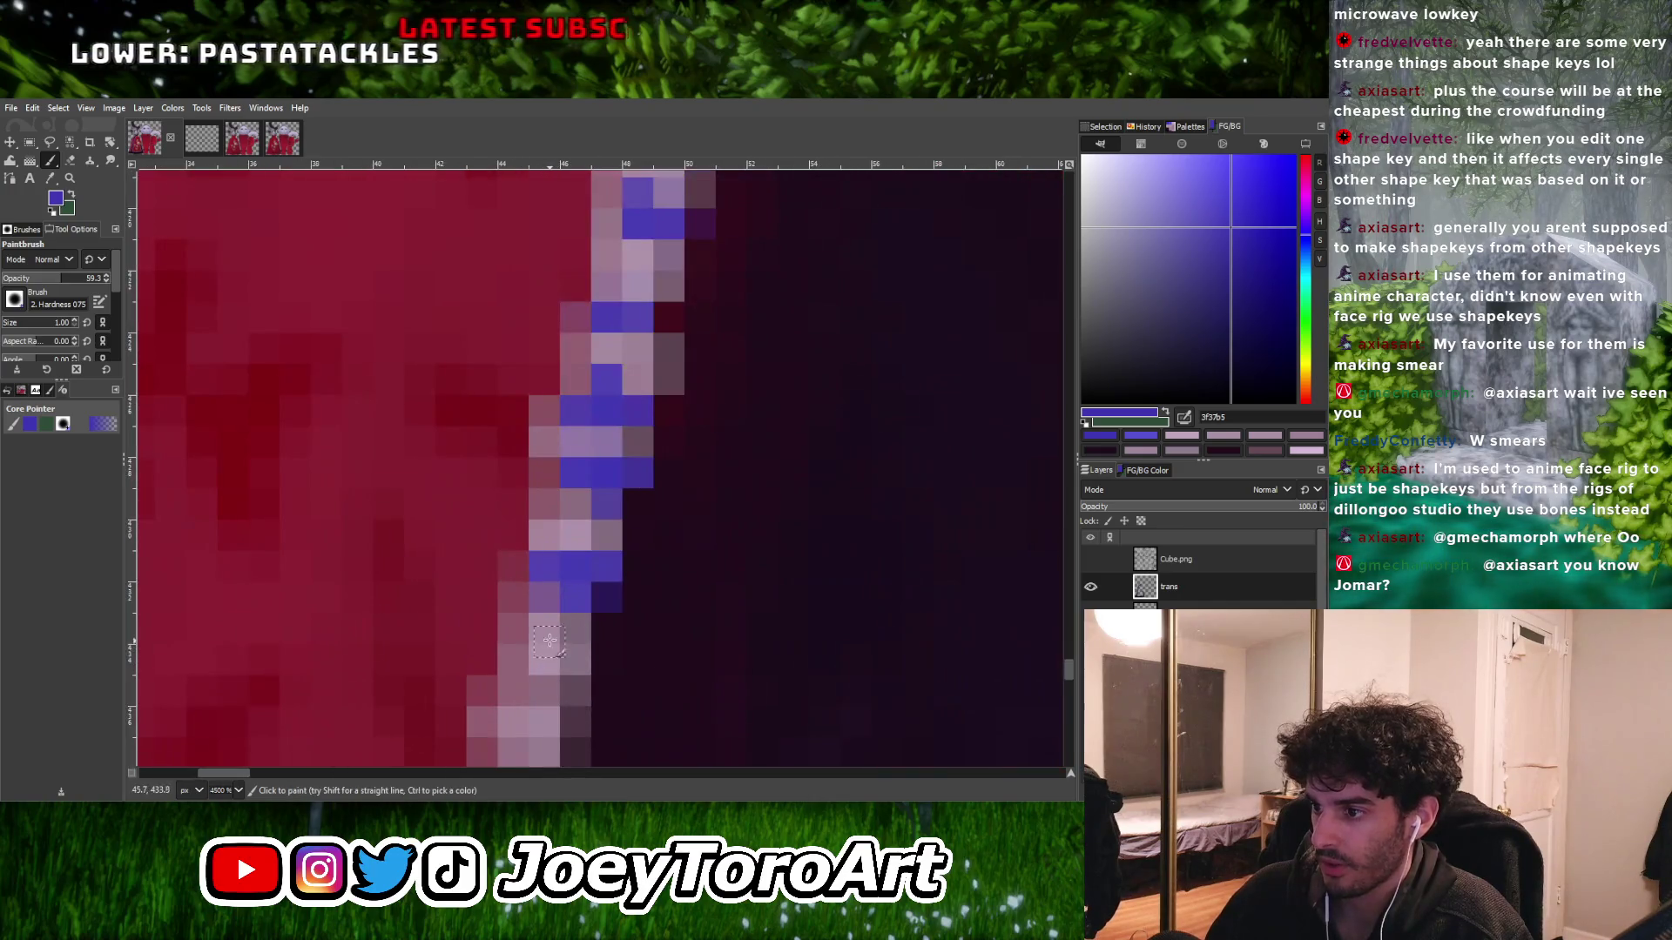
scroll(547, 629, down, 3)
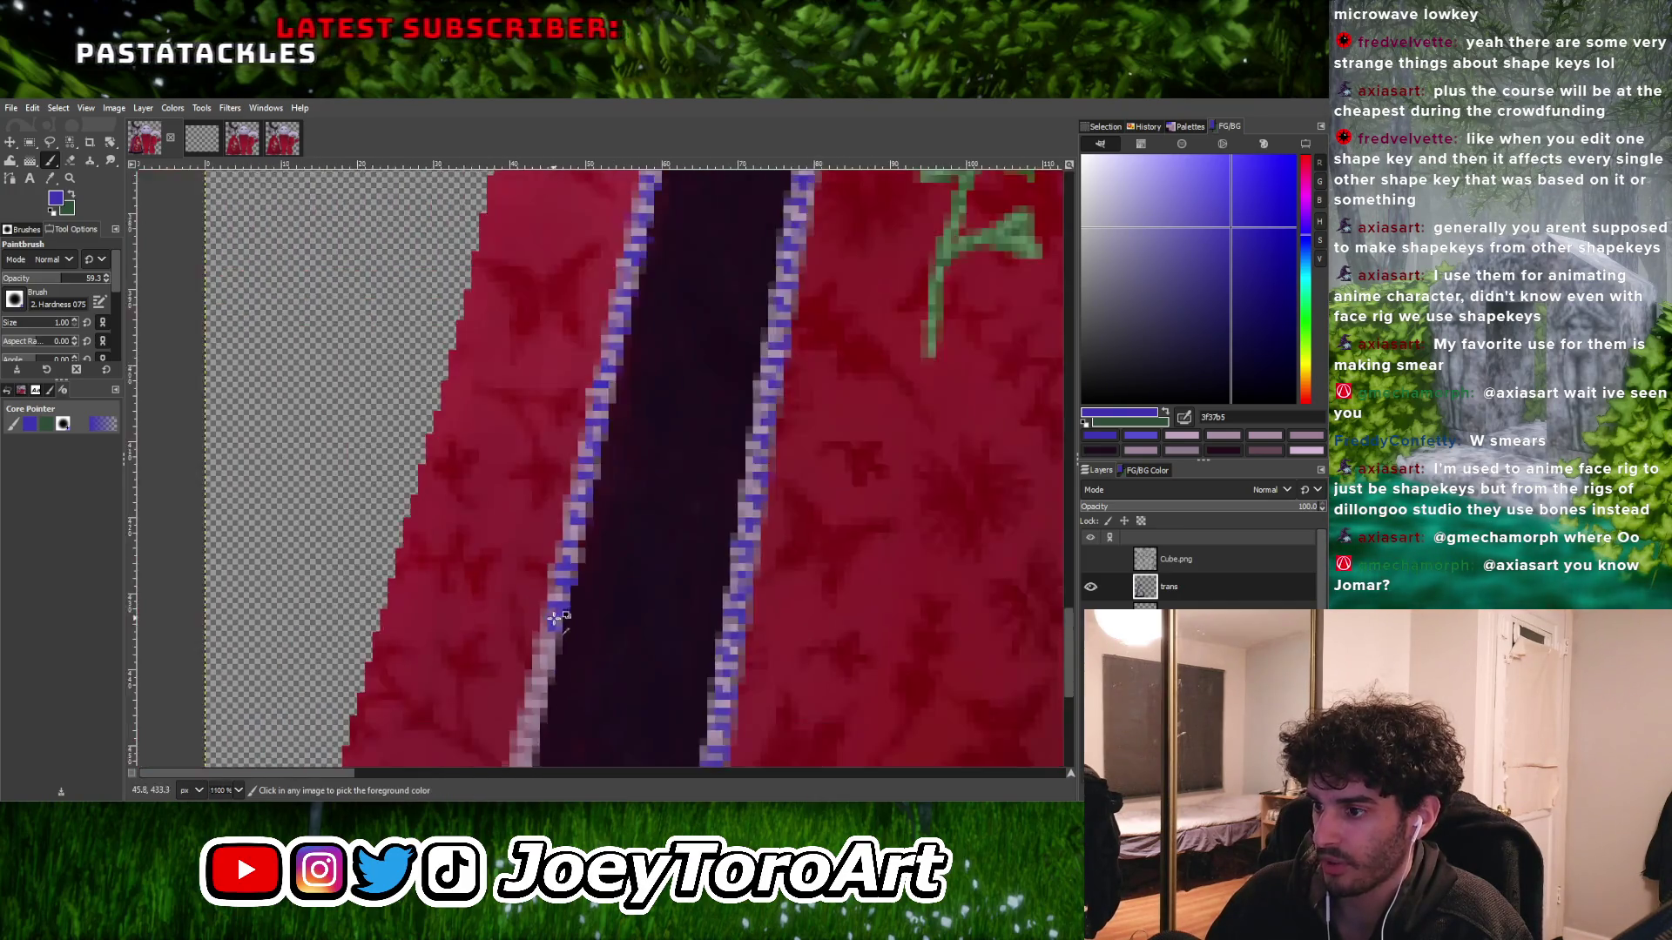
scroll(546, 662, up, 3)
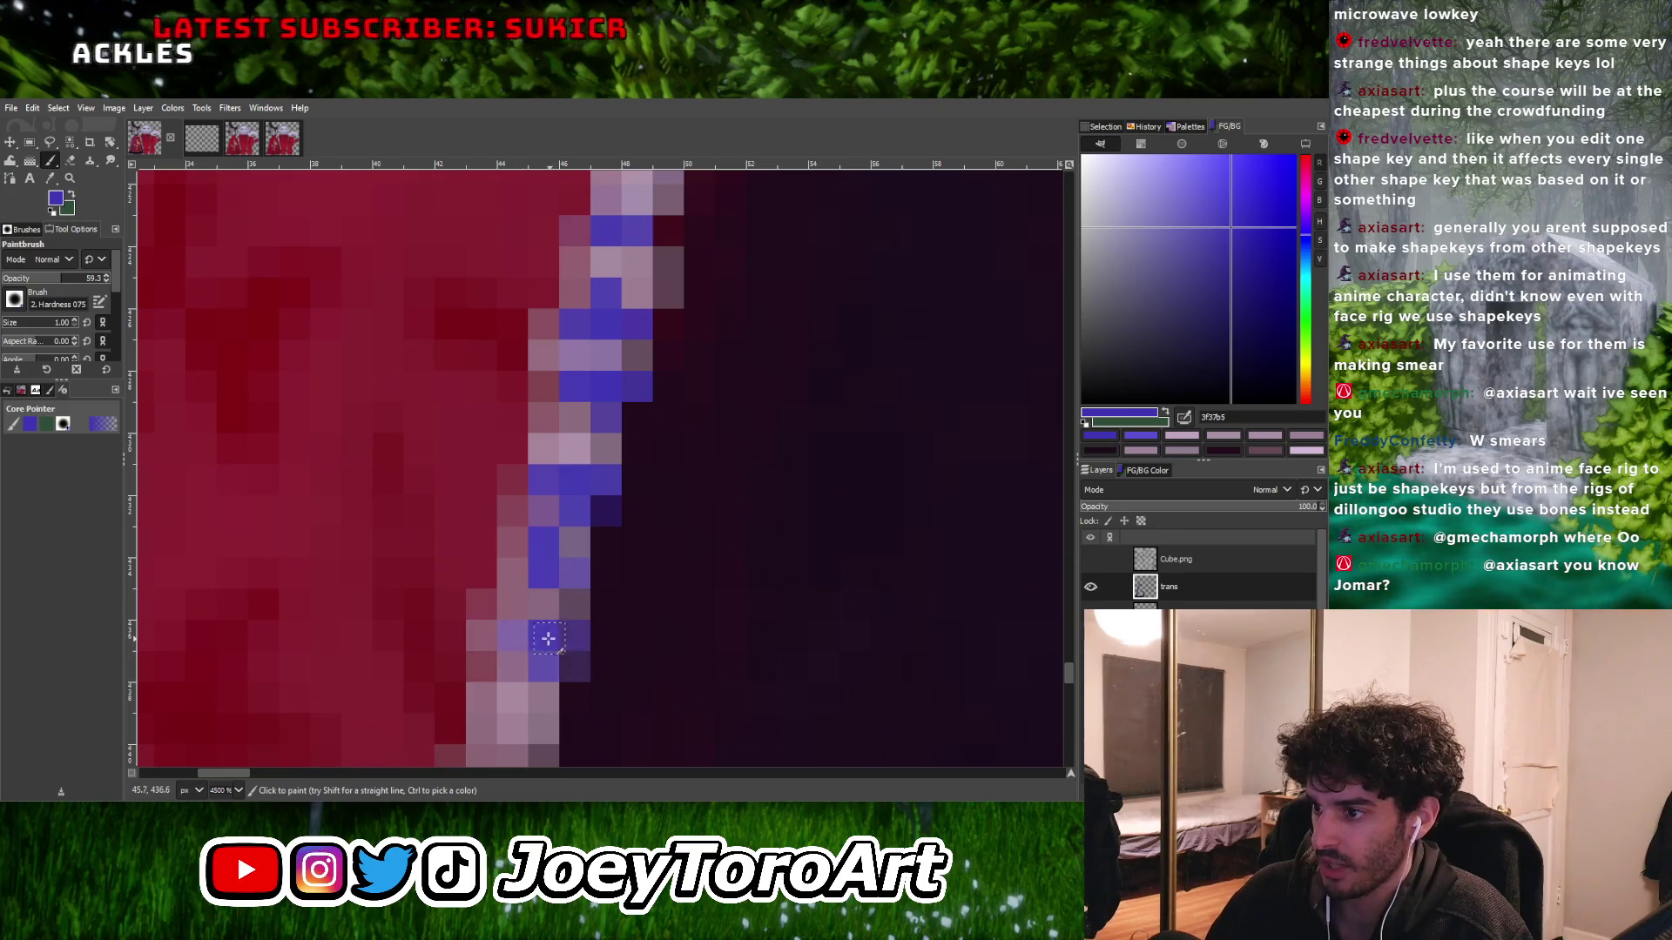
scroll(545, 639, down, 1)
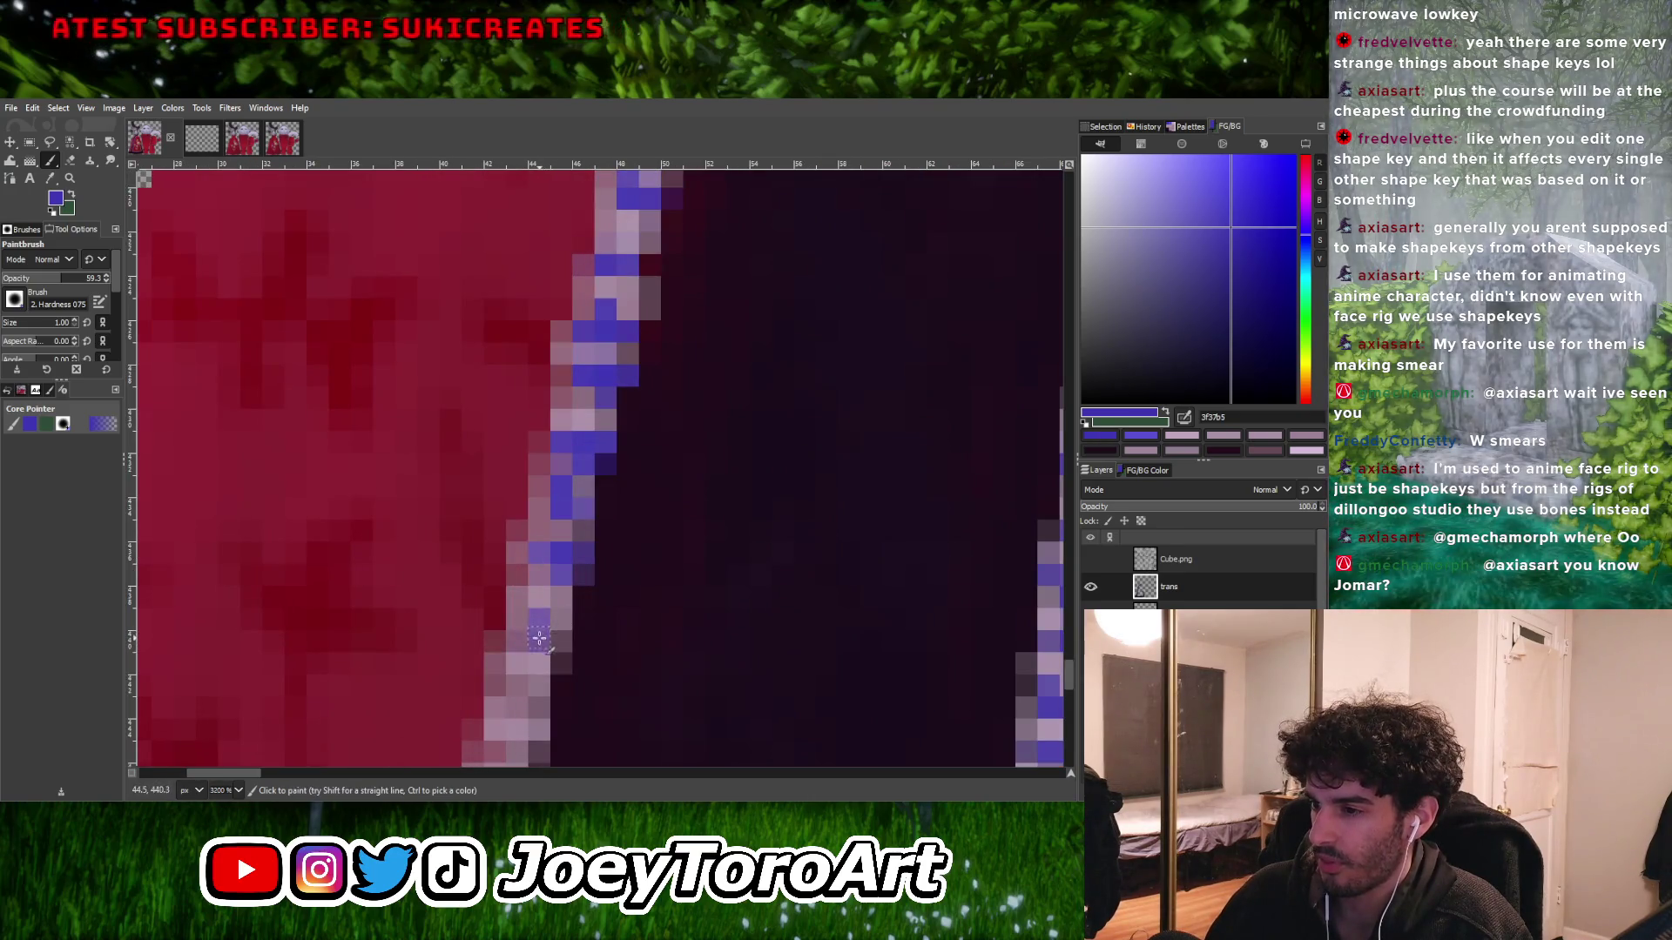
drag(540, 639, 555, 617)
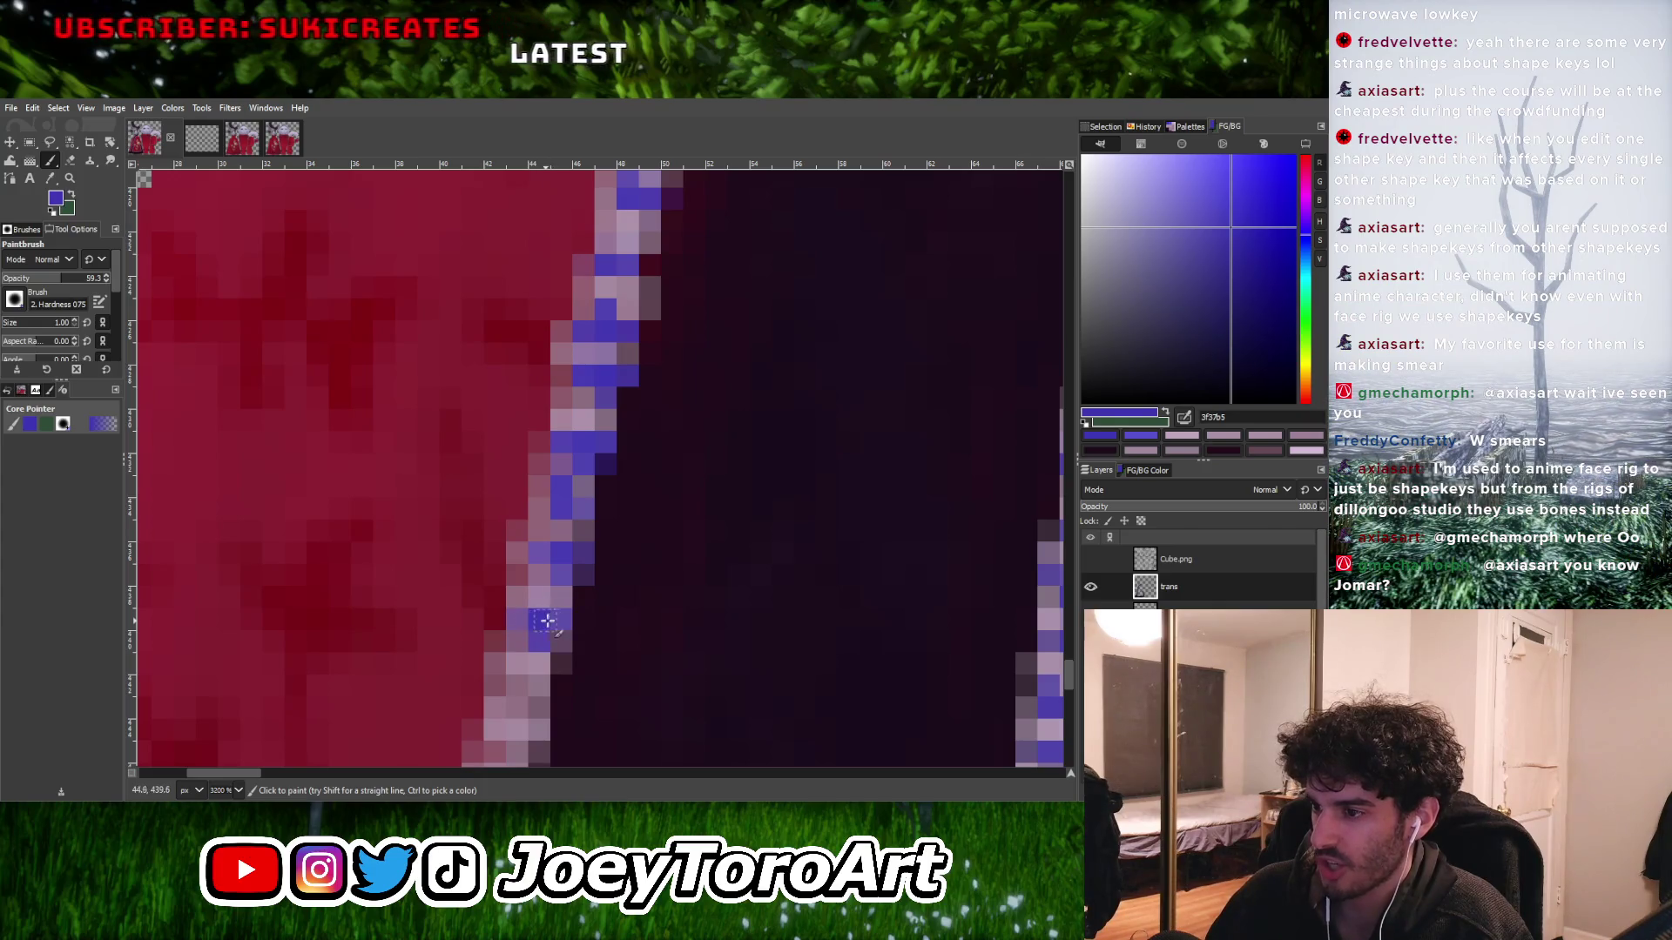
scroll(542, 622, down, 3)
scroll(541, 622, up, 2)
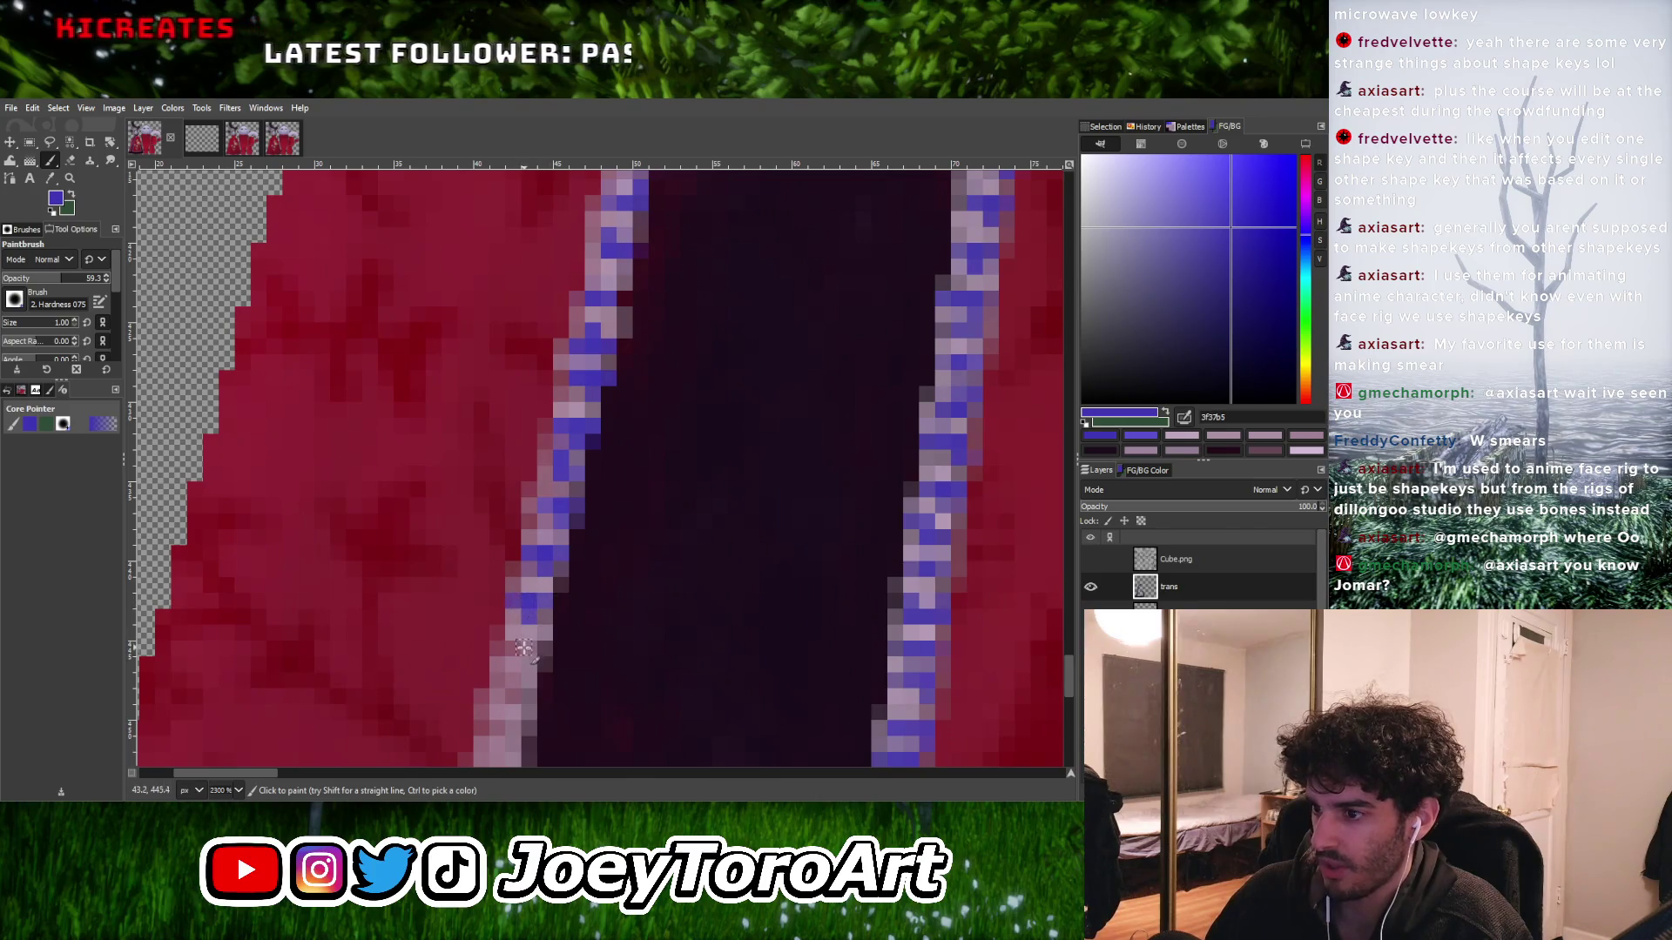
scroll(540, 652, down, 1)
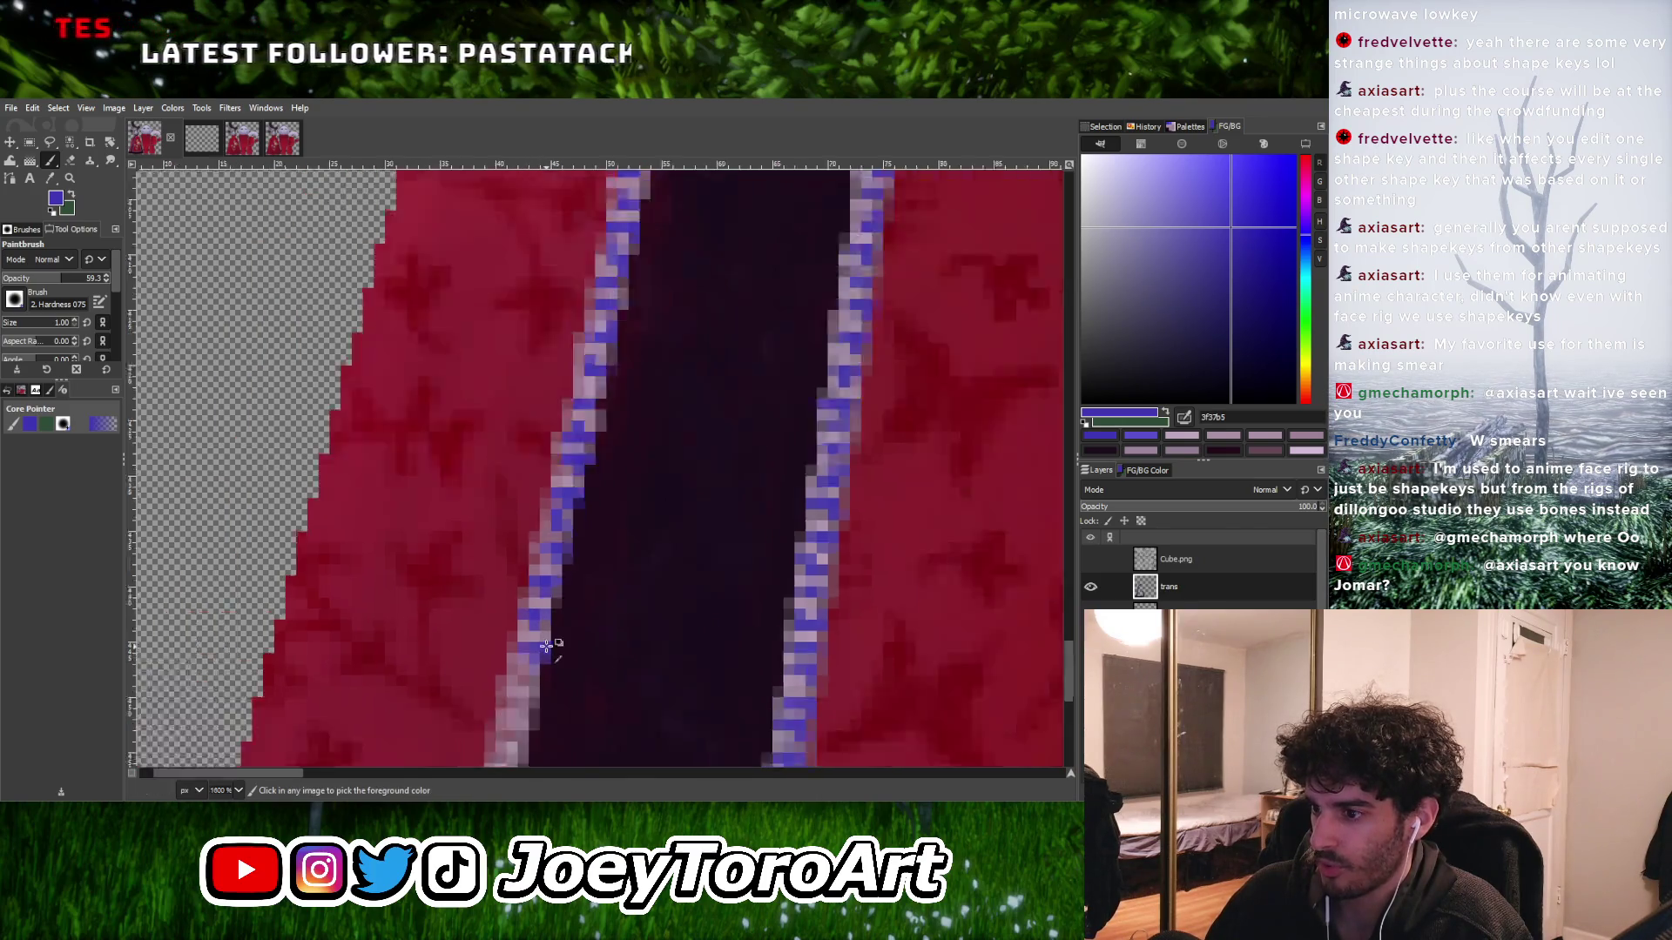
scroll(547, 643, up, 1)
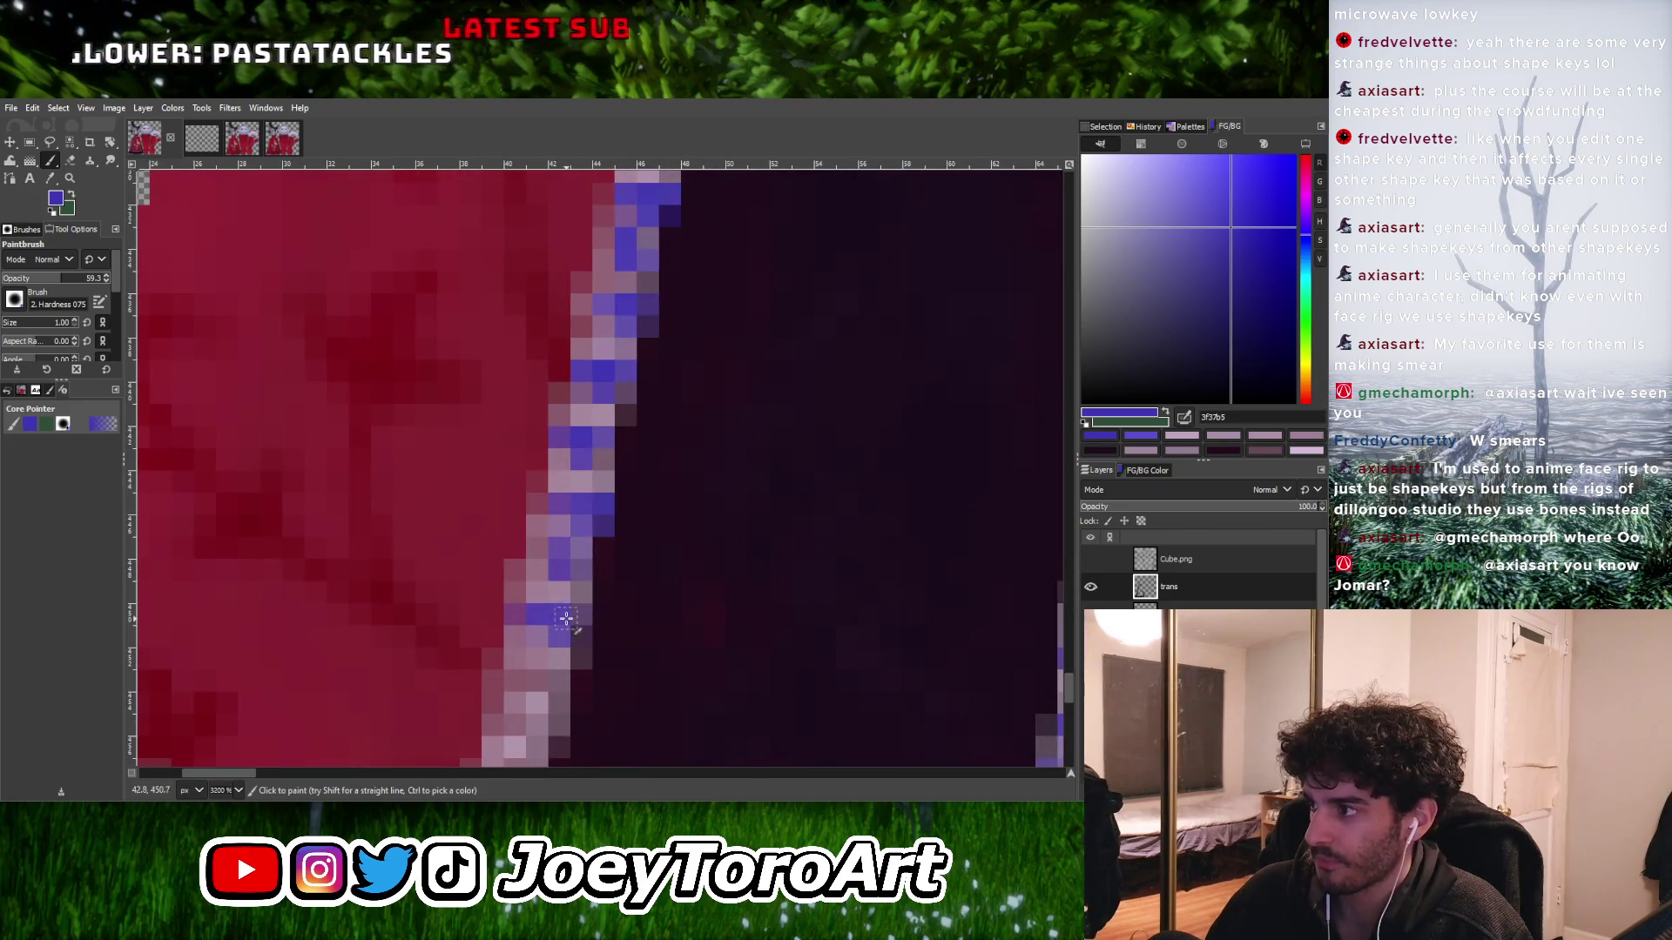
scroll(566, 618, down, 1)
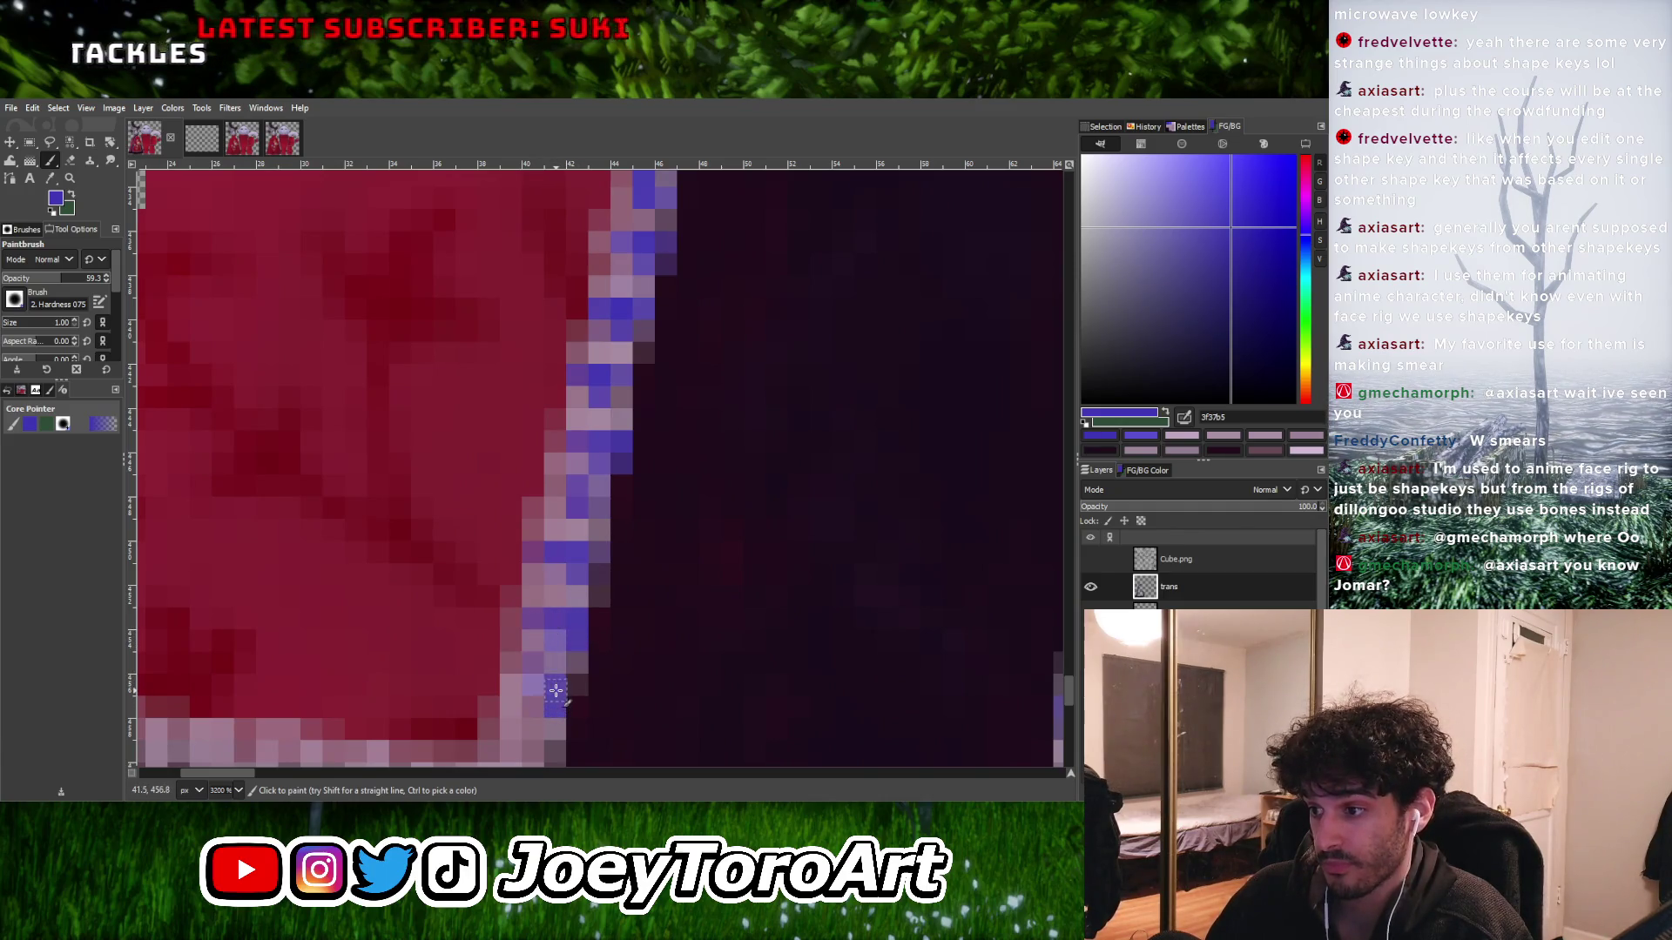
- Paint individual blue pixels into the hem outline near the corner
scroll(555, 690, down, 2)
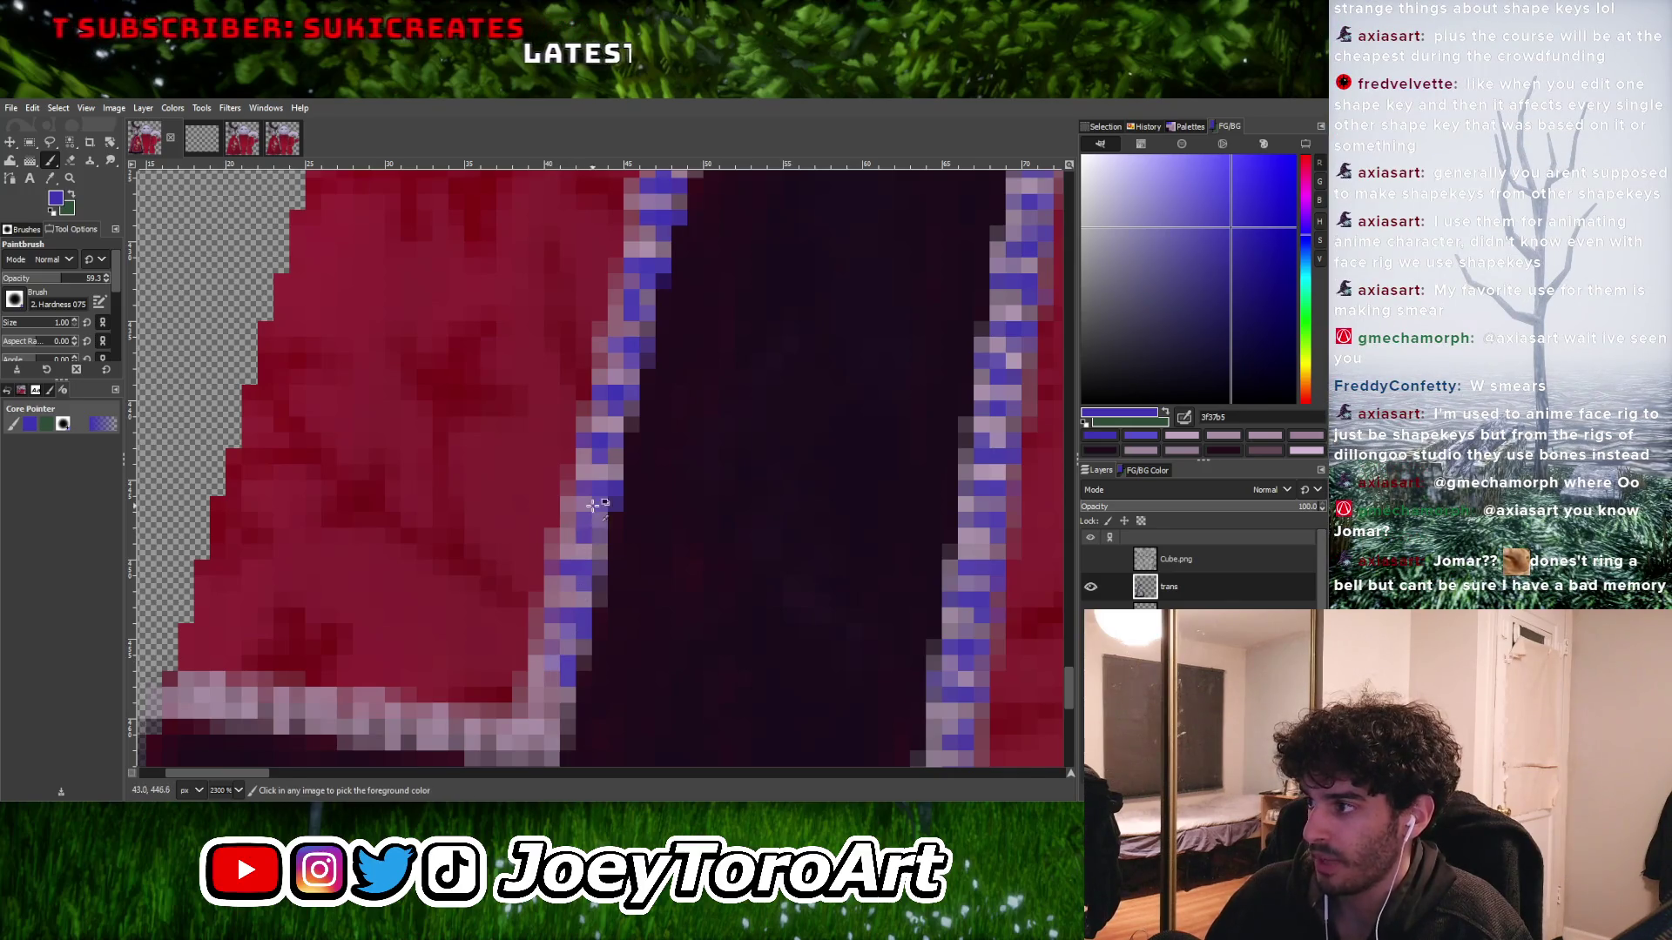
ctrl+scroll(592, 505, down, 2)
ctrl+scroll(549, 660, up, 3)
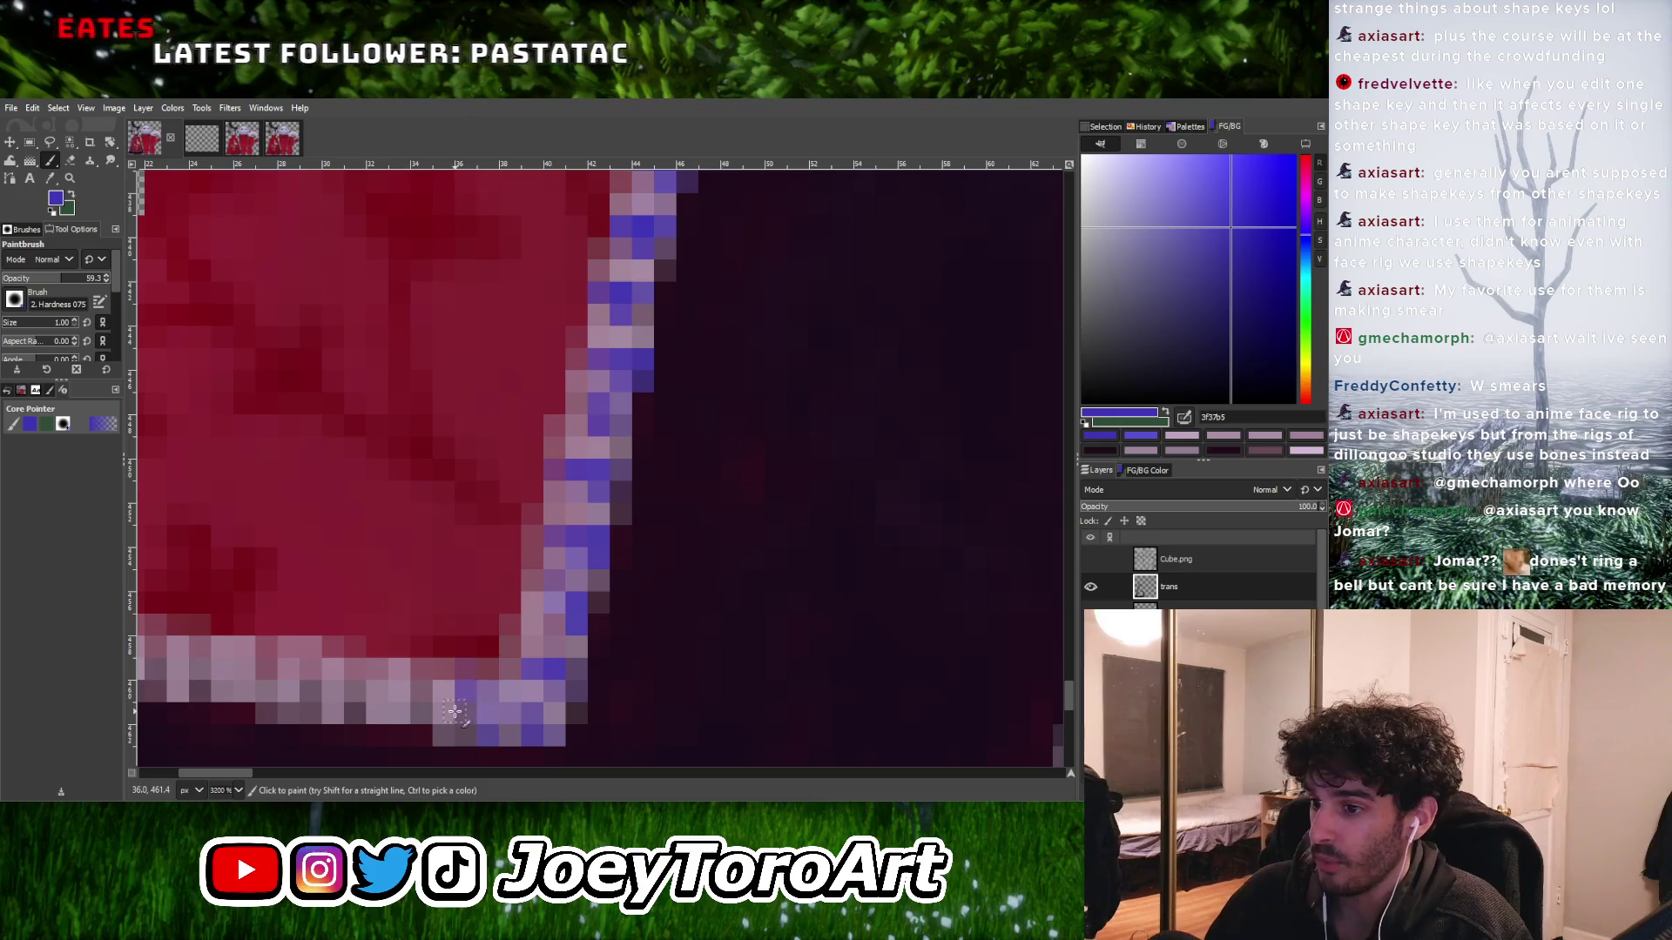
ctrl+scroll(464, 728, down, 2)
ctrl+scroll(527, 670, up, 2)
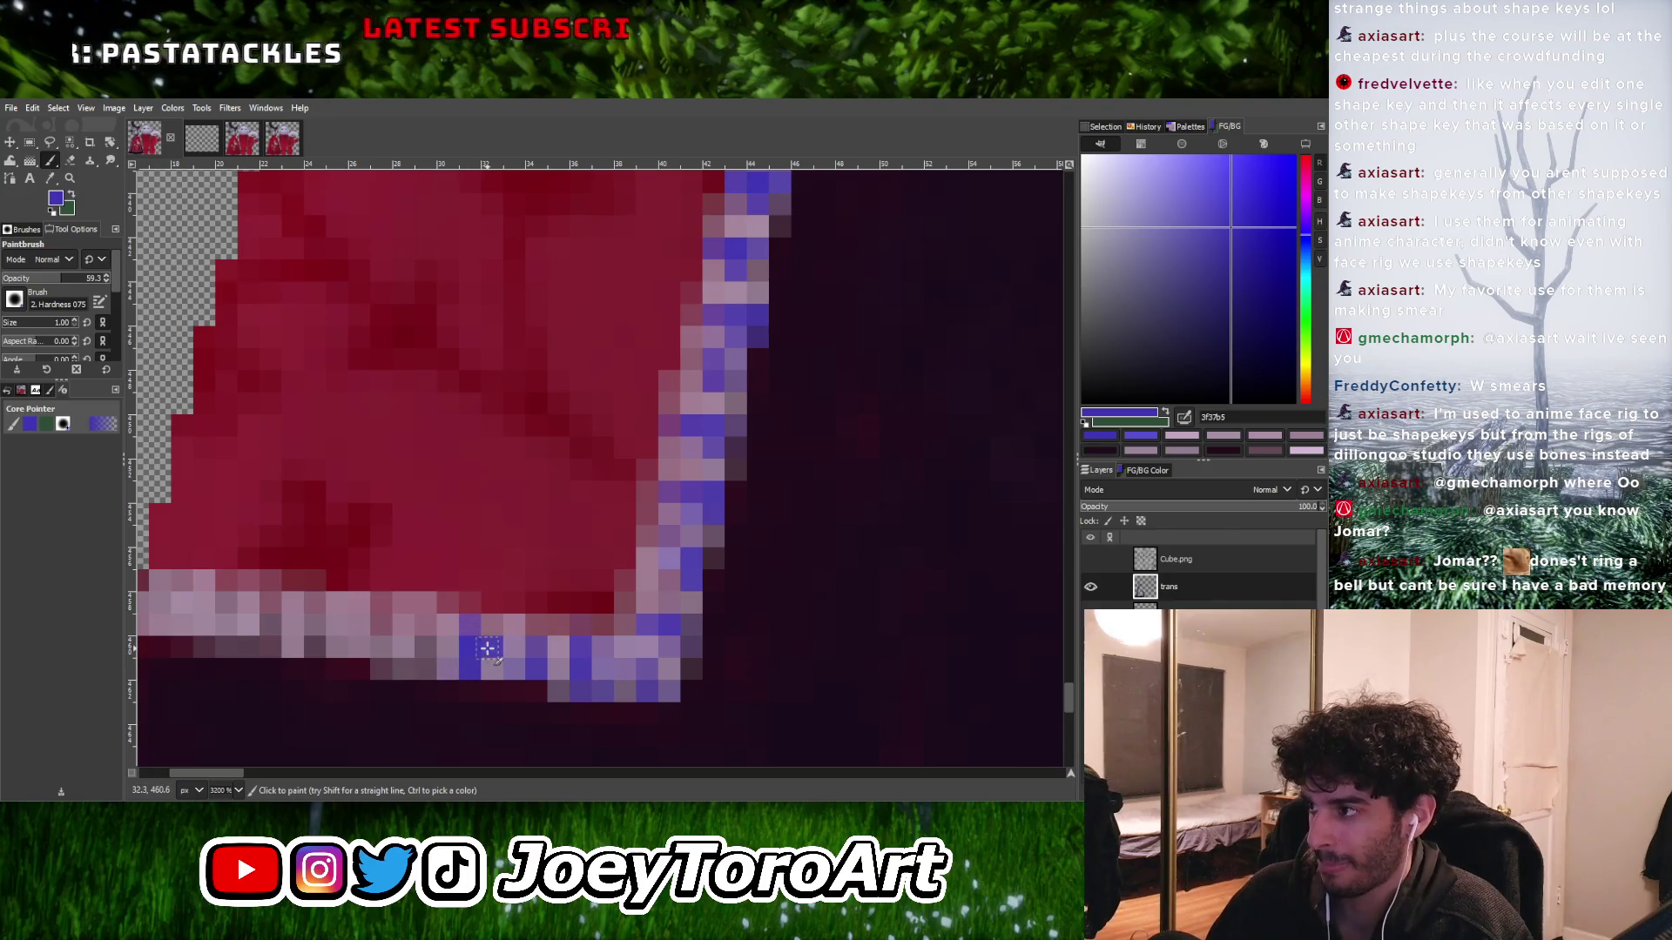
ctrl+scroll(427, 667, down, 2)
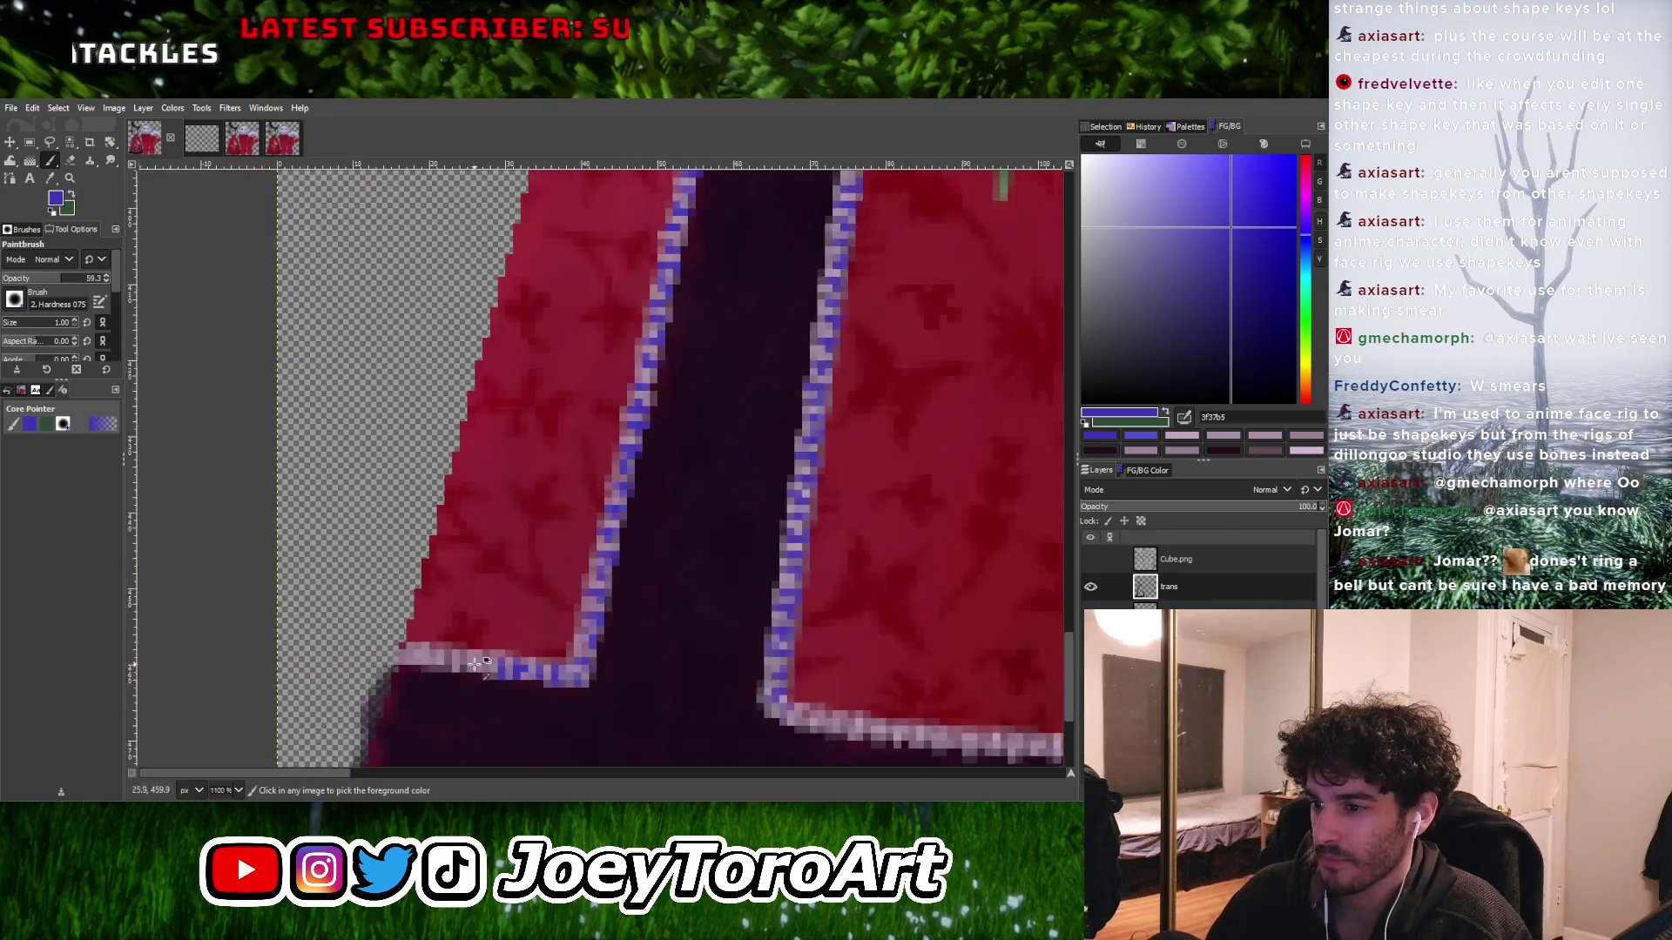
ctrl+scroll(514, 654, up, 3)
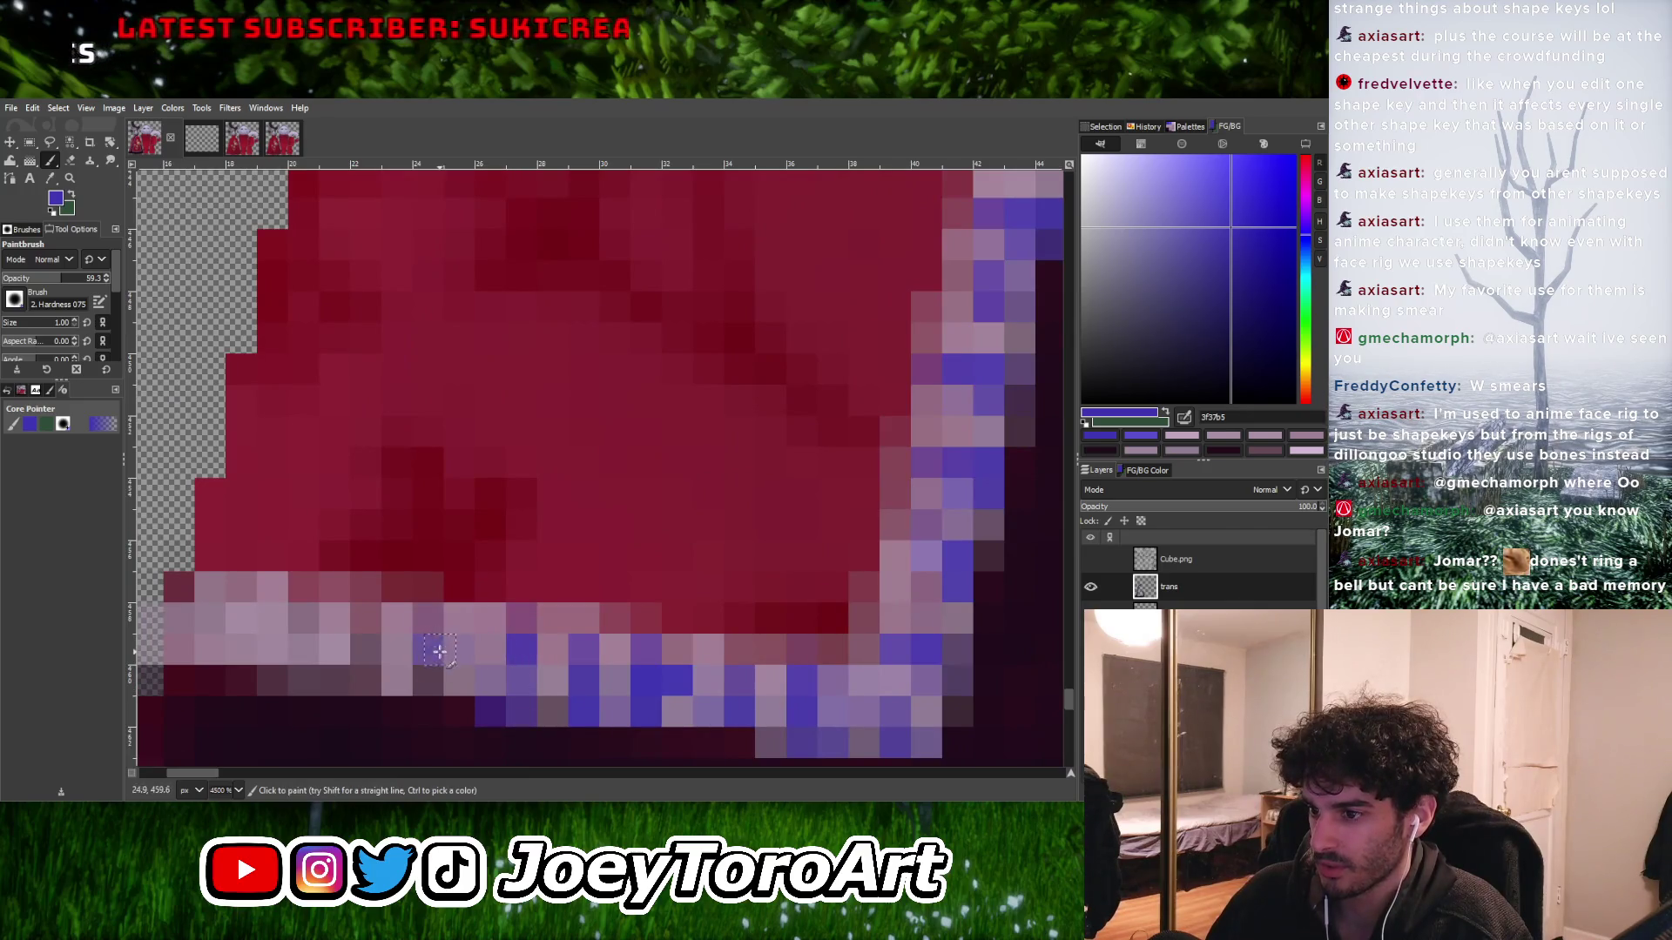
ctrl+scroll(441, 667, down, 3)
ctrl+scroll(477, 656, up, 2)
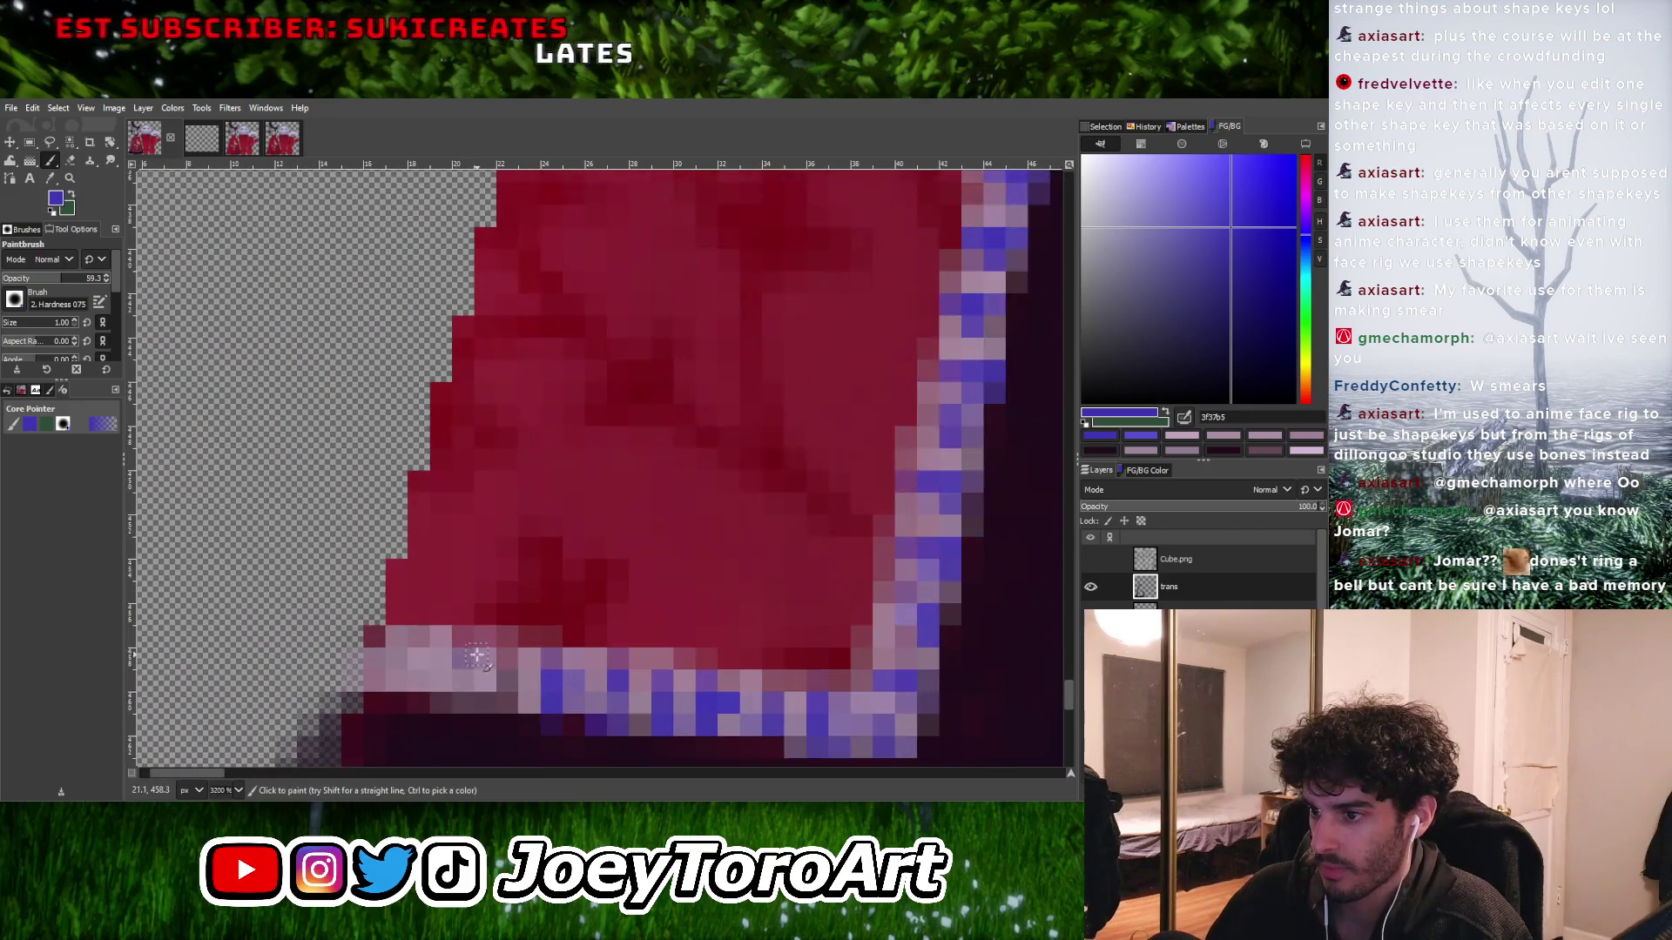
ctrl+scroll(512, 661, down, 5)
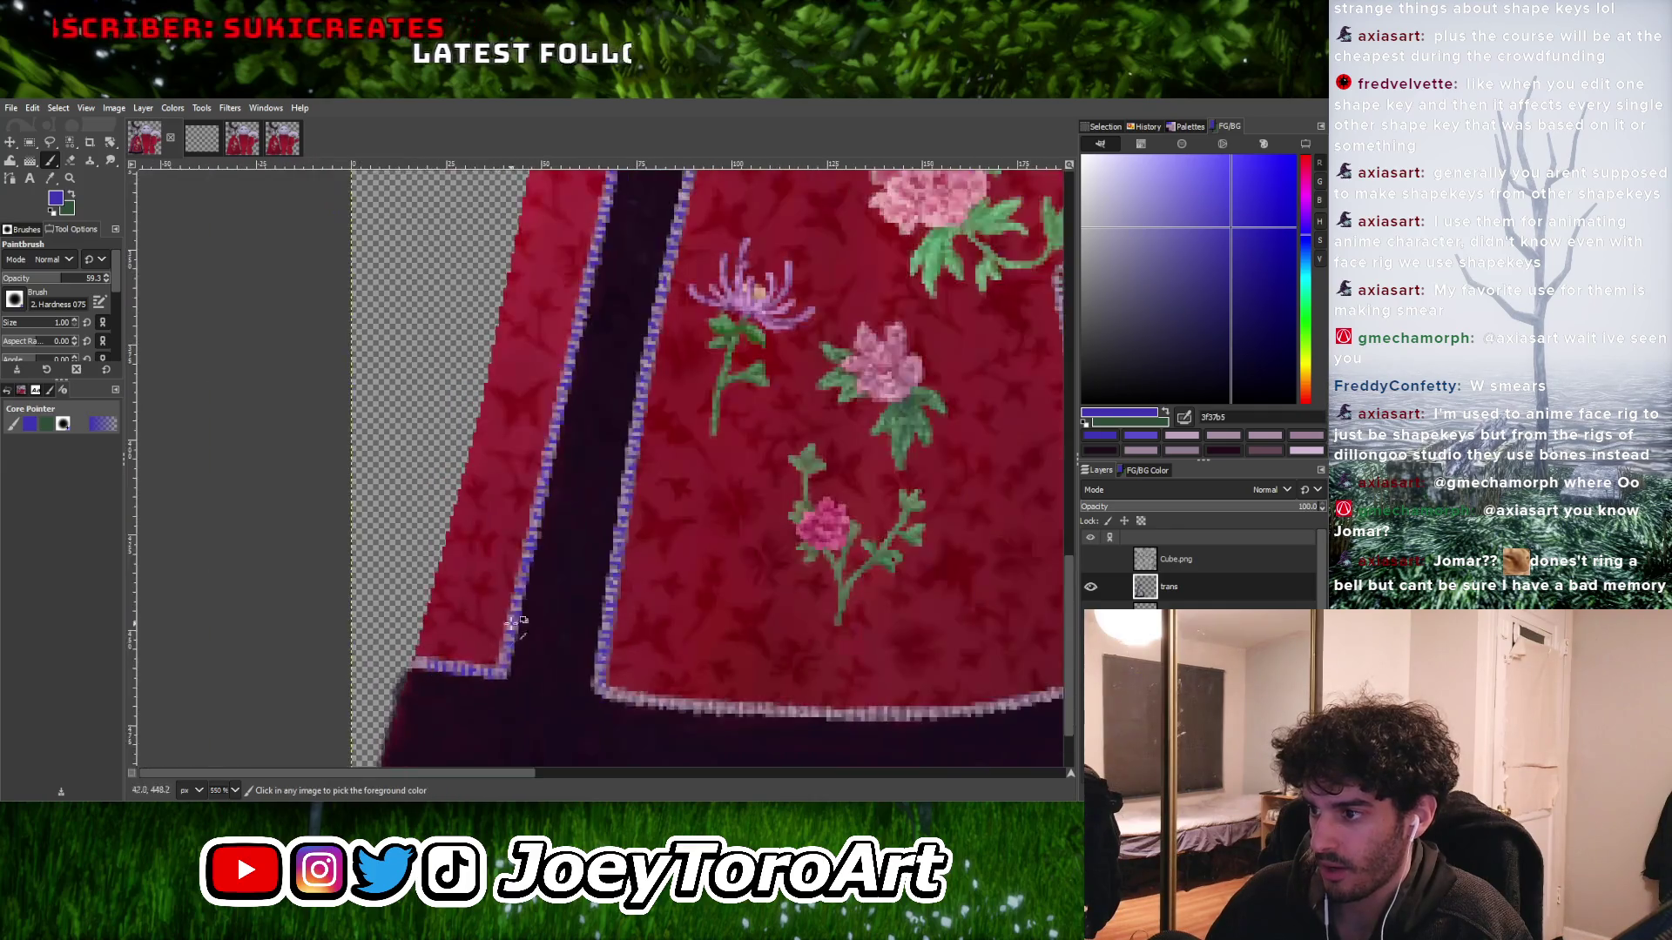
ctrl+scroll(527, 640, down, 3)
ctrl+scroll(536, 622, up, 3)
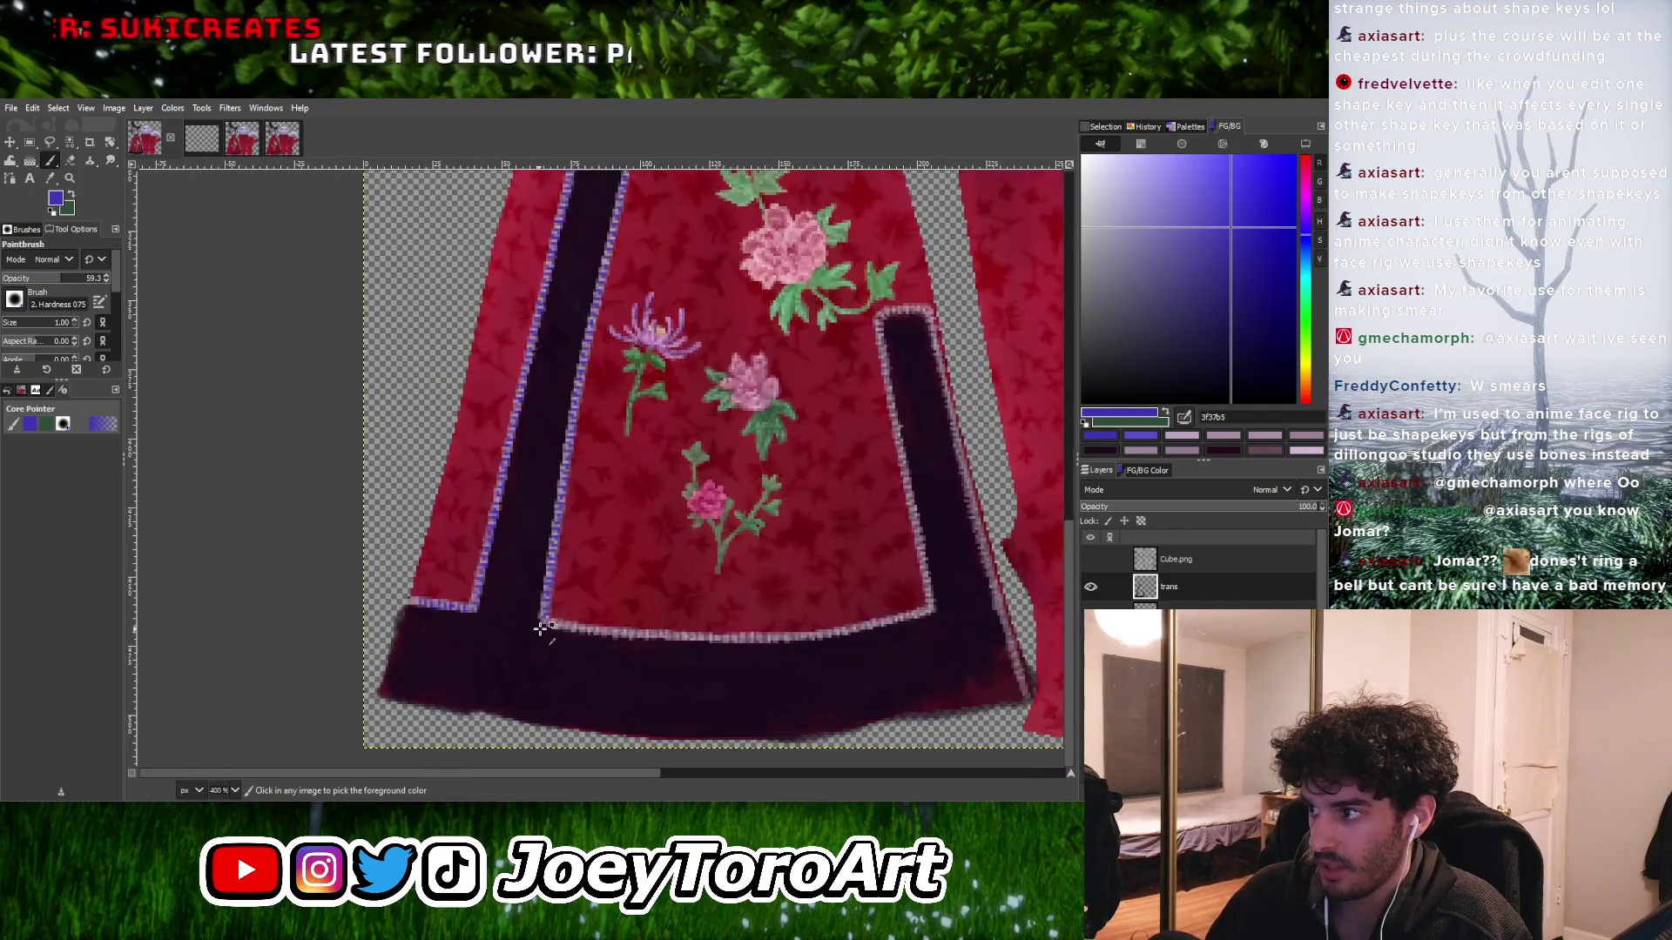
ctrl+scroll(540, 624, up, 4)
ctrl+scroll(539, 601, up, 2)
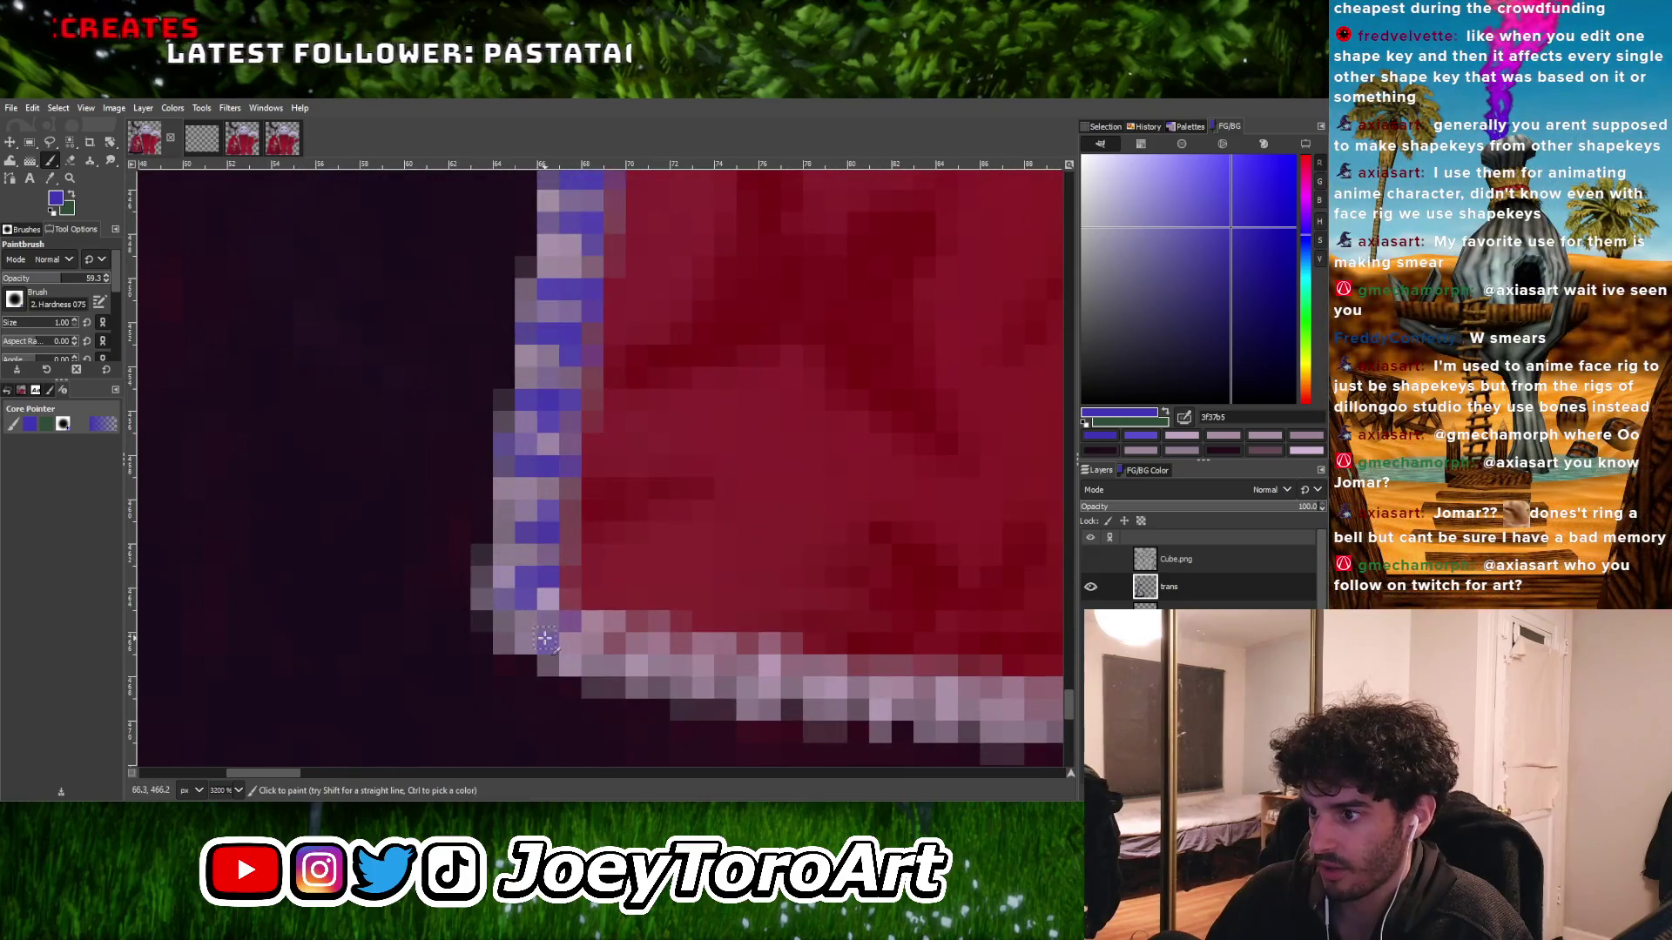
click(548, 620)
click(507, 531)
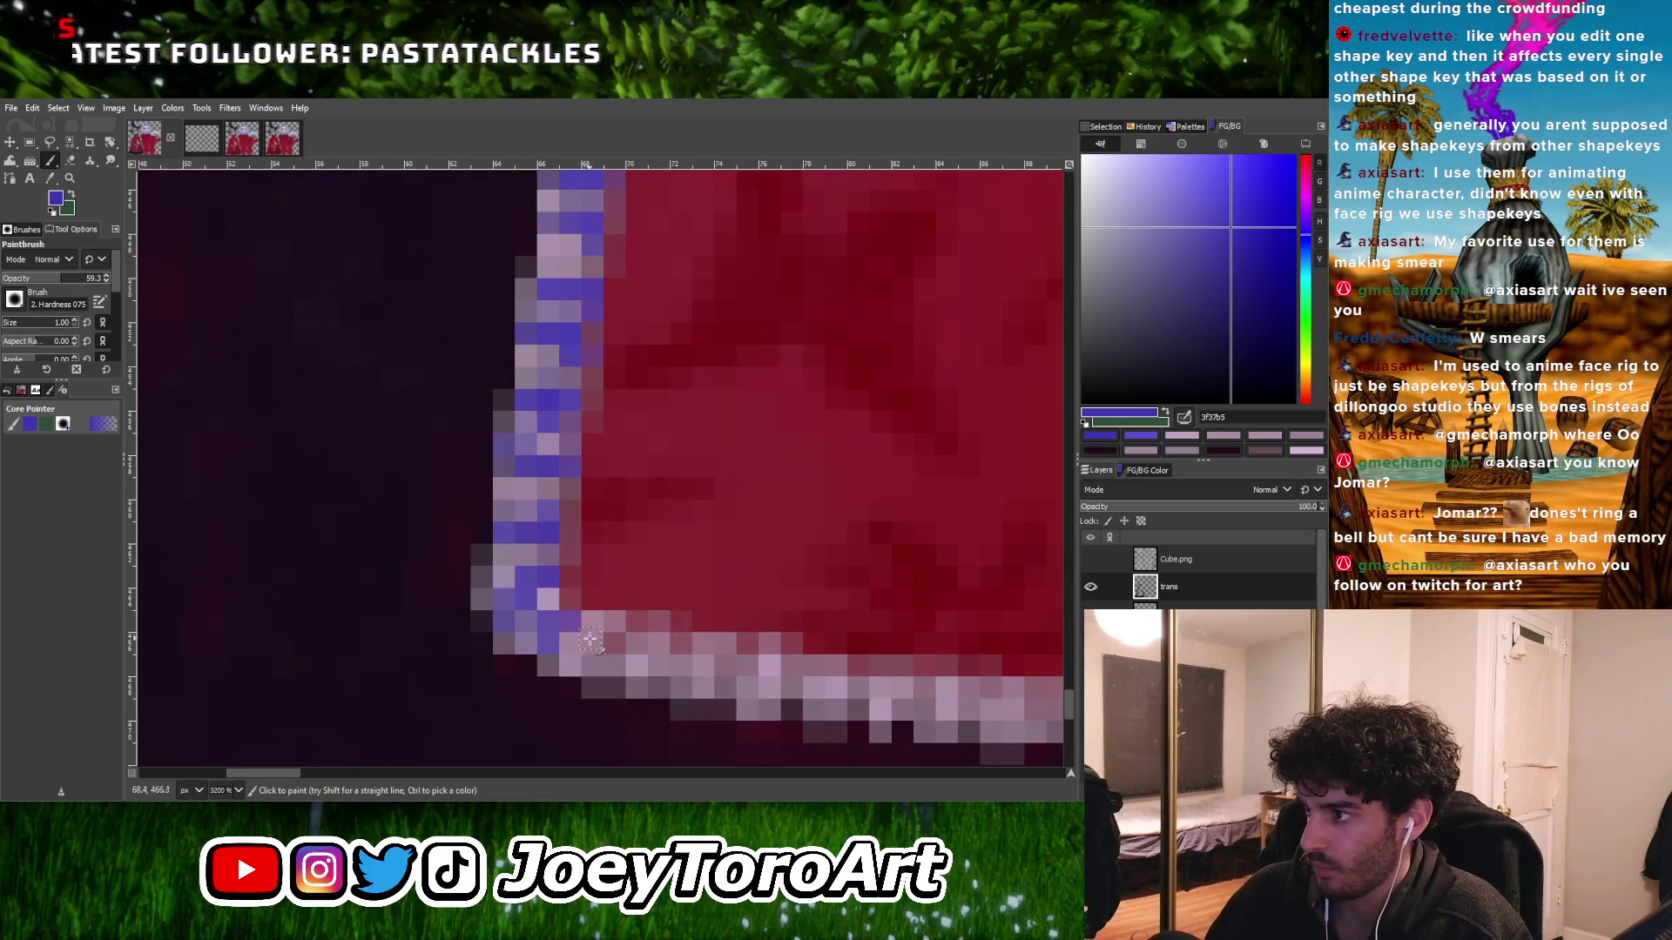
ctrl+scroll(633, 645, down, 1)
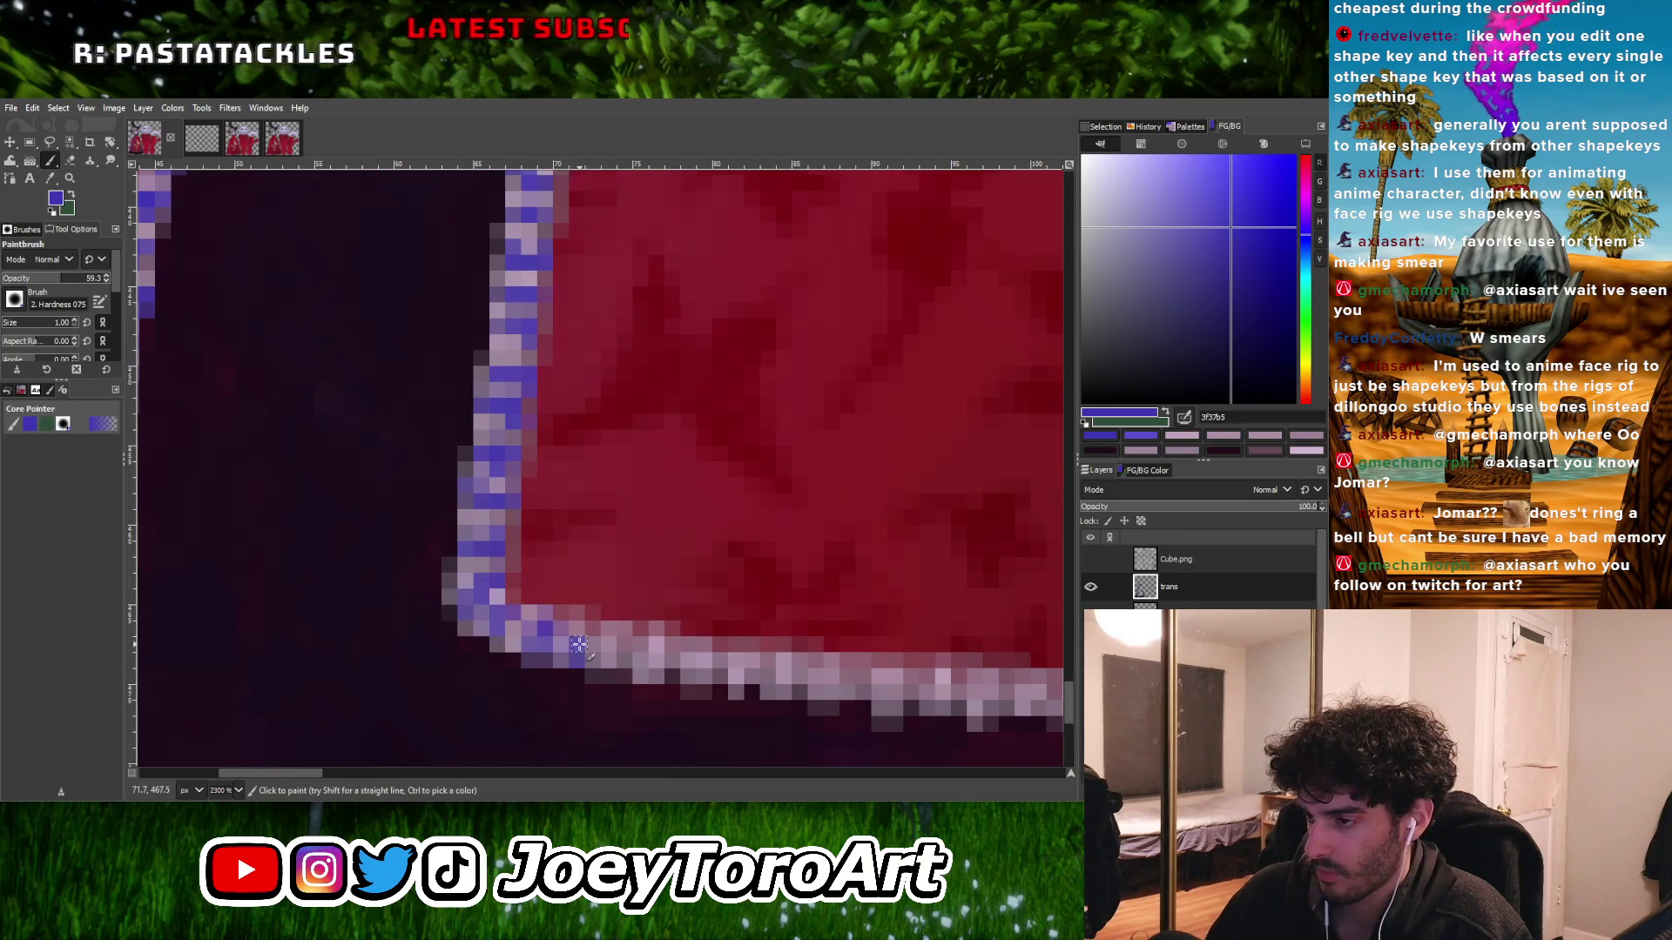
click(629, 653)
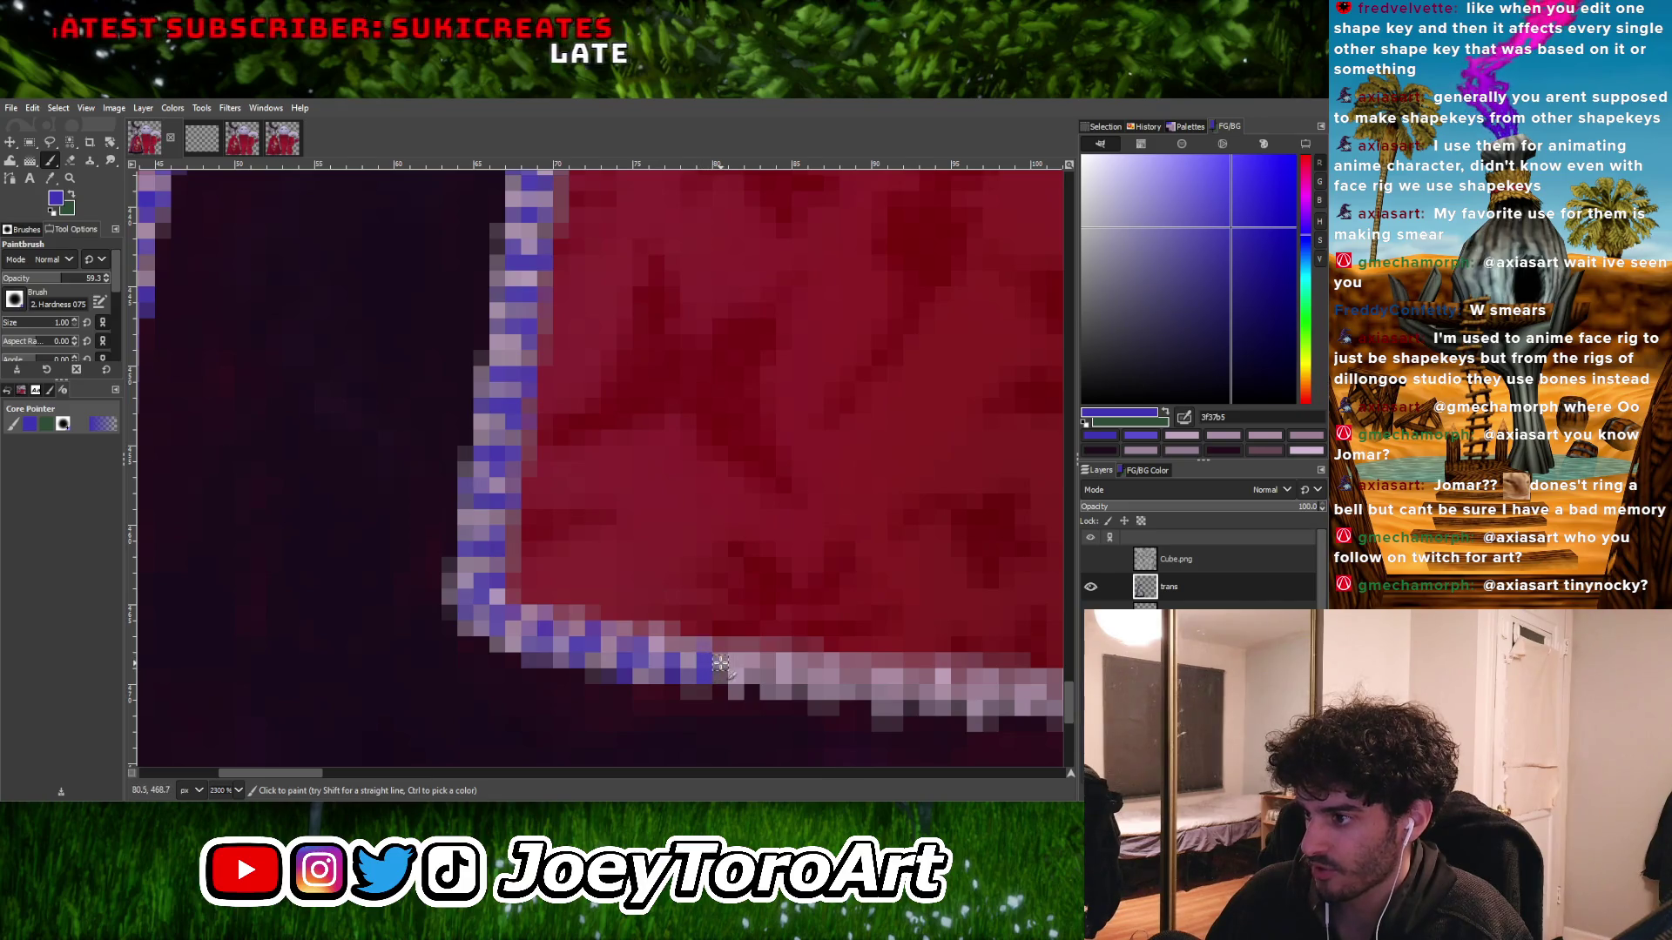
- Extend the blue pixels rightward along the bottom hem outline
scroll(717, 660, down, 4)
scroll(727, 676, up, 5)
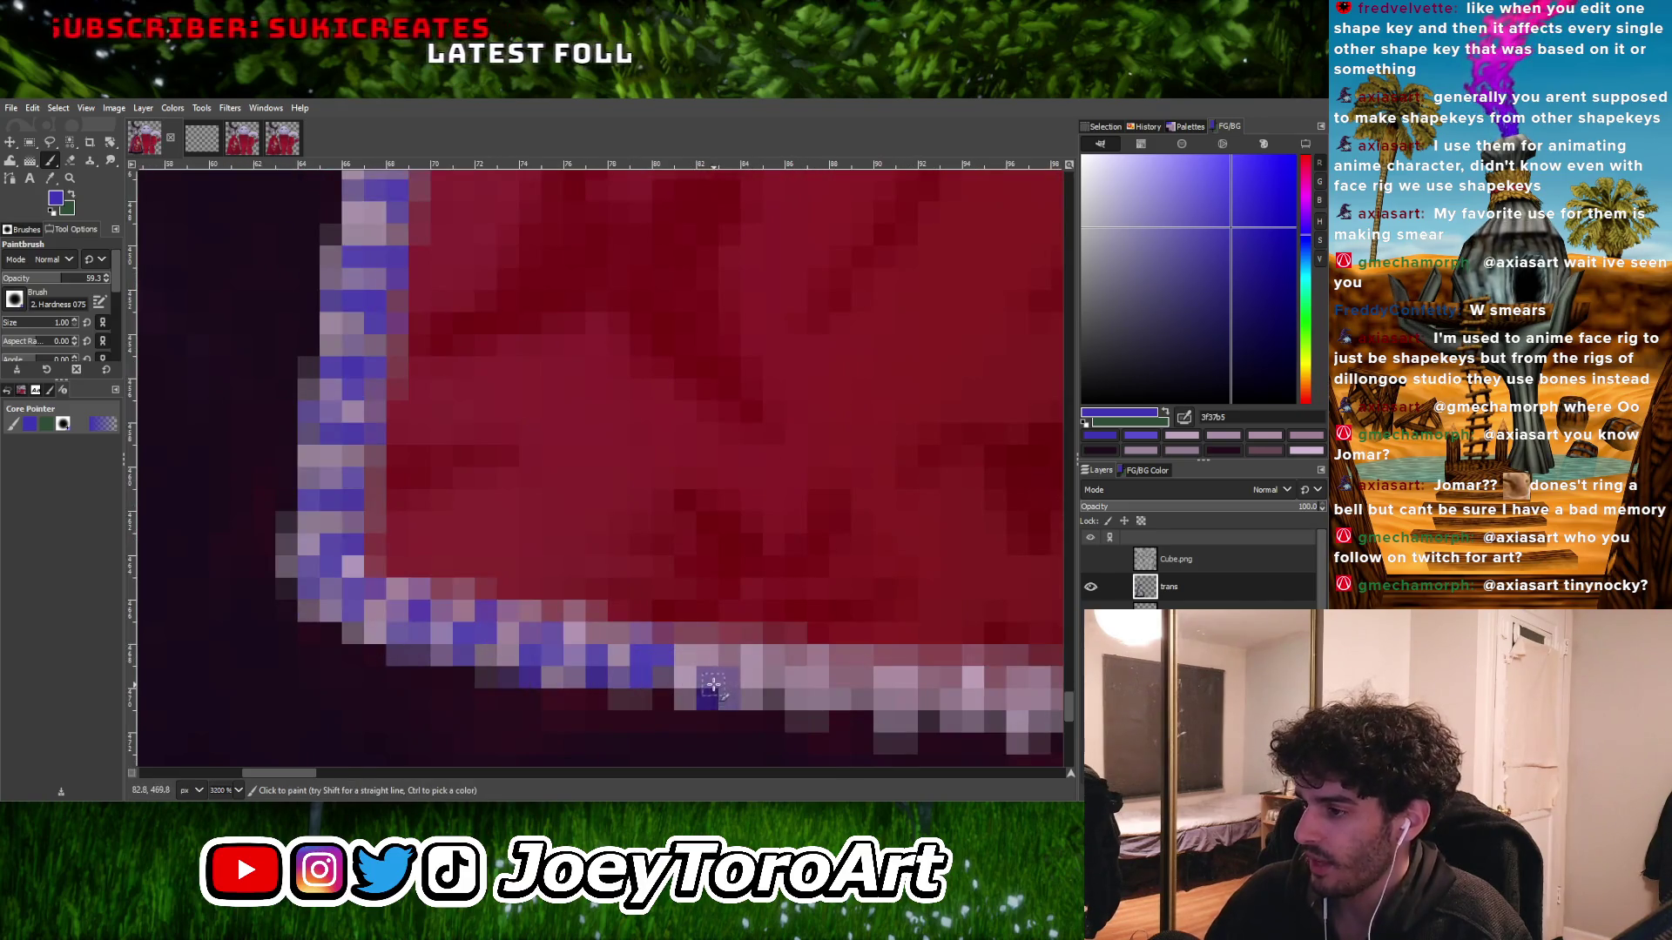
scroll(727, 677, down, 4)
scroll(670, 658, up, 4)
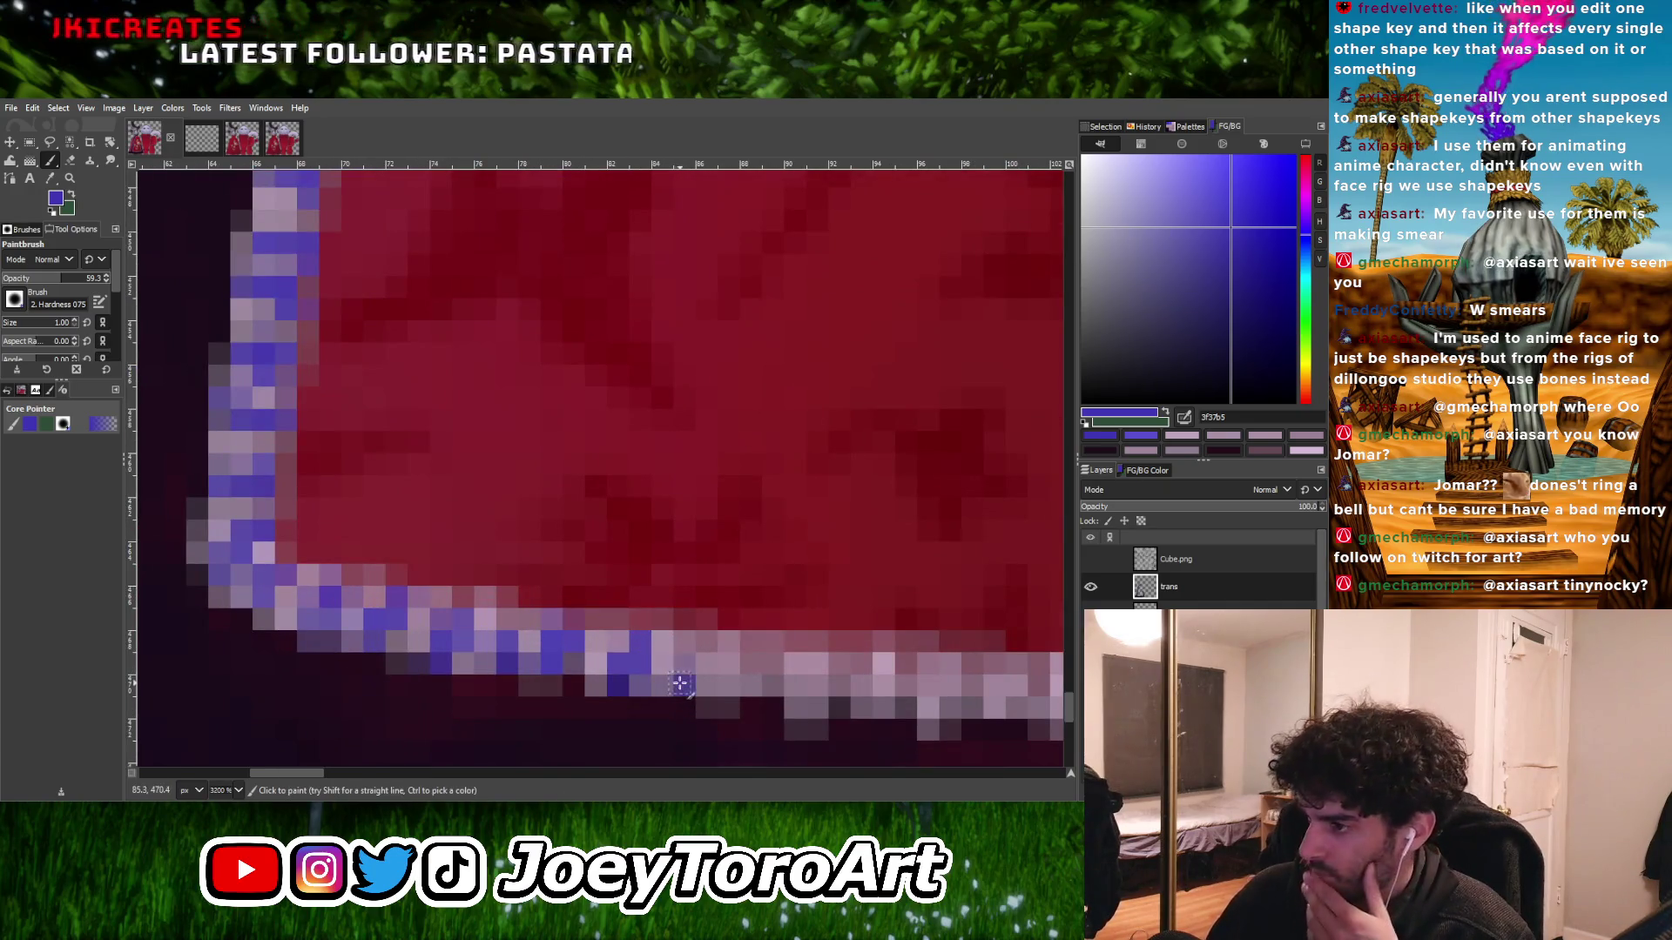
drag(685, 662, 706, 664)
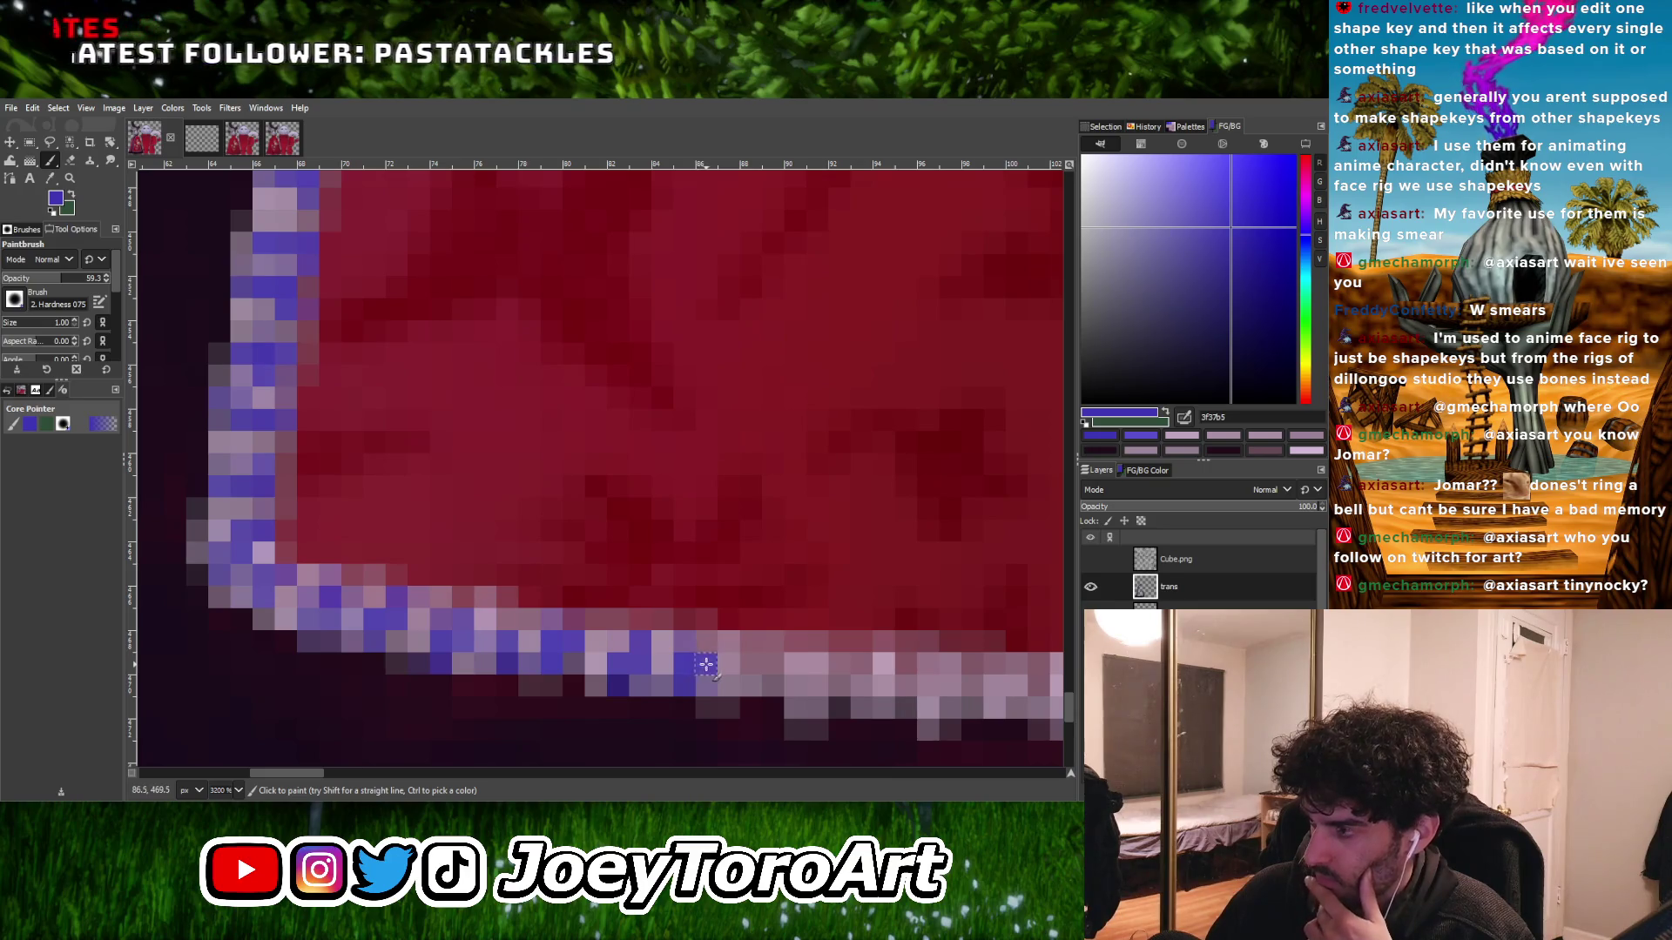
click(702, 649)
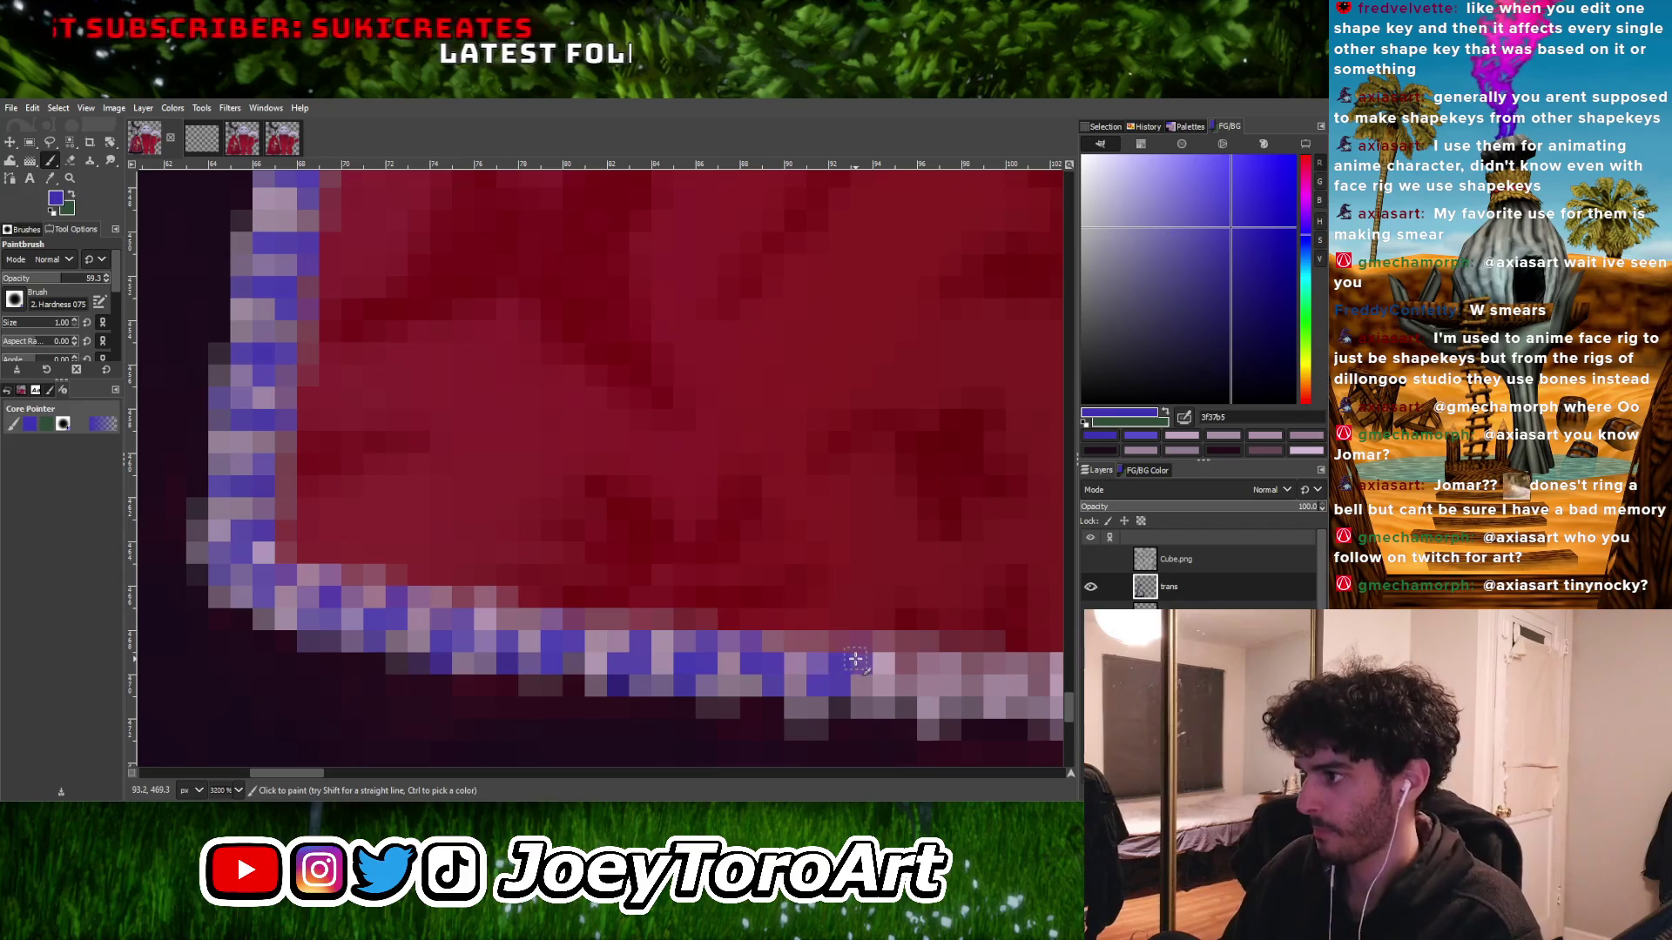
scroll(840, 677, down, 2)
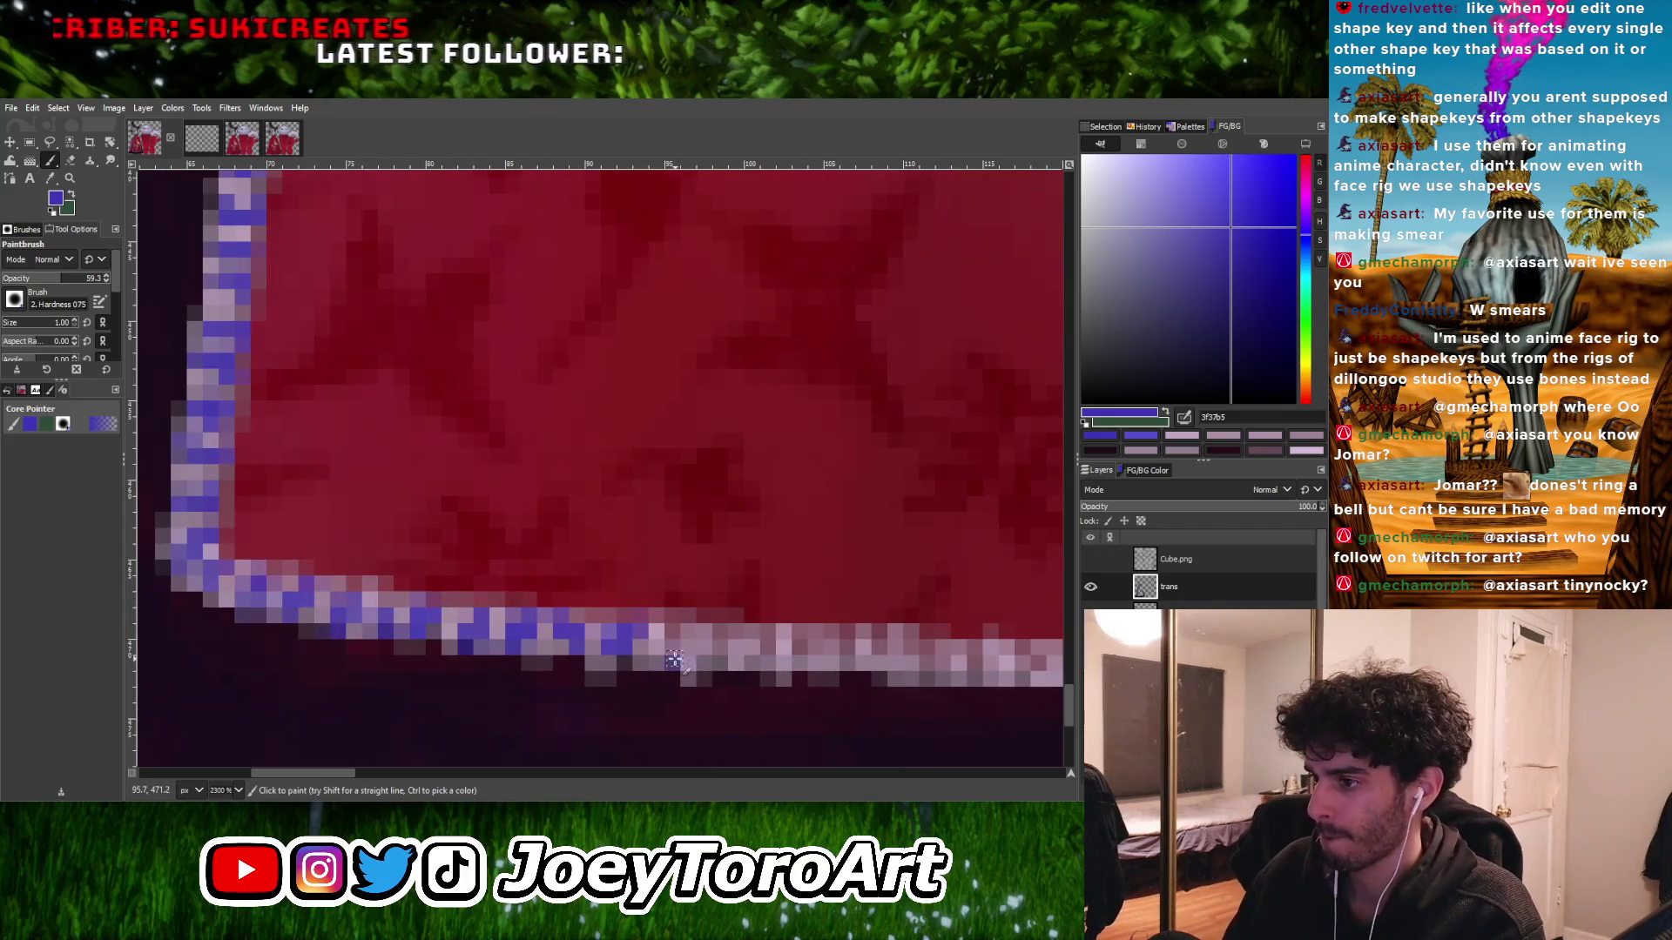
click(675, 645)
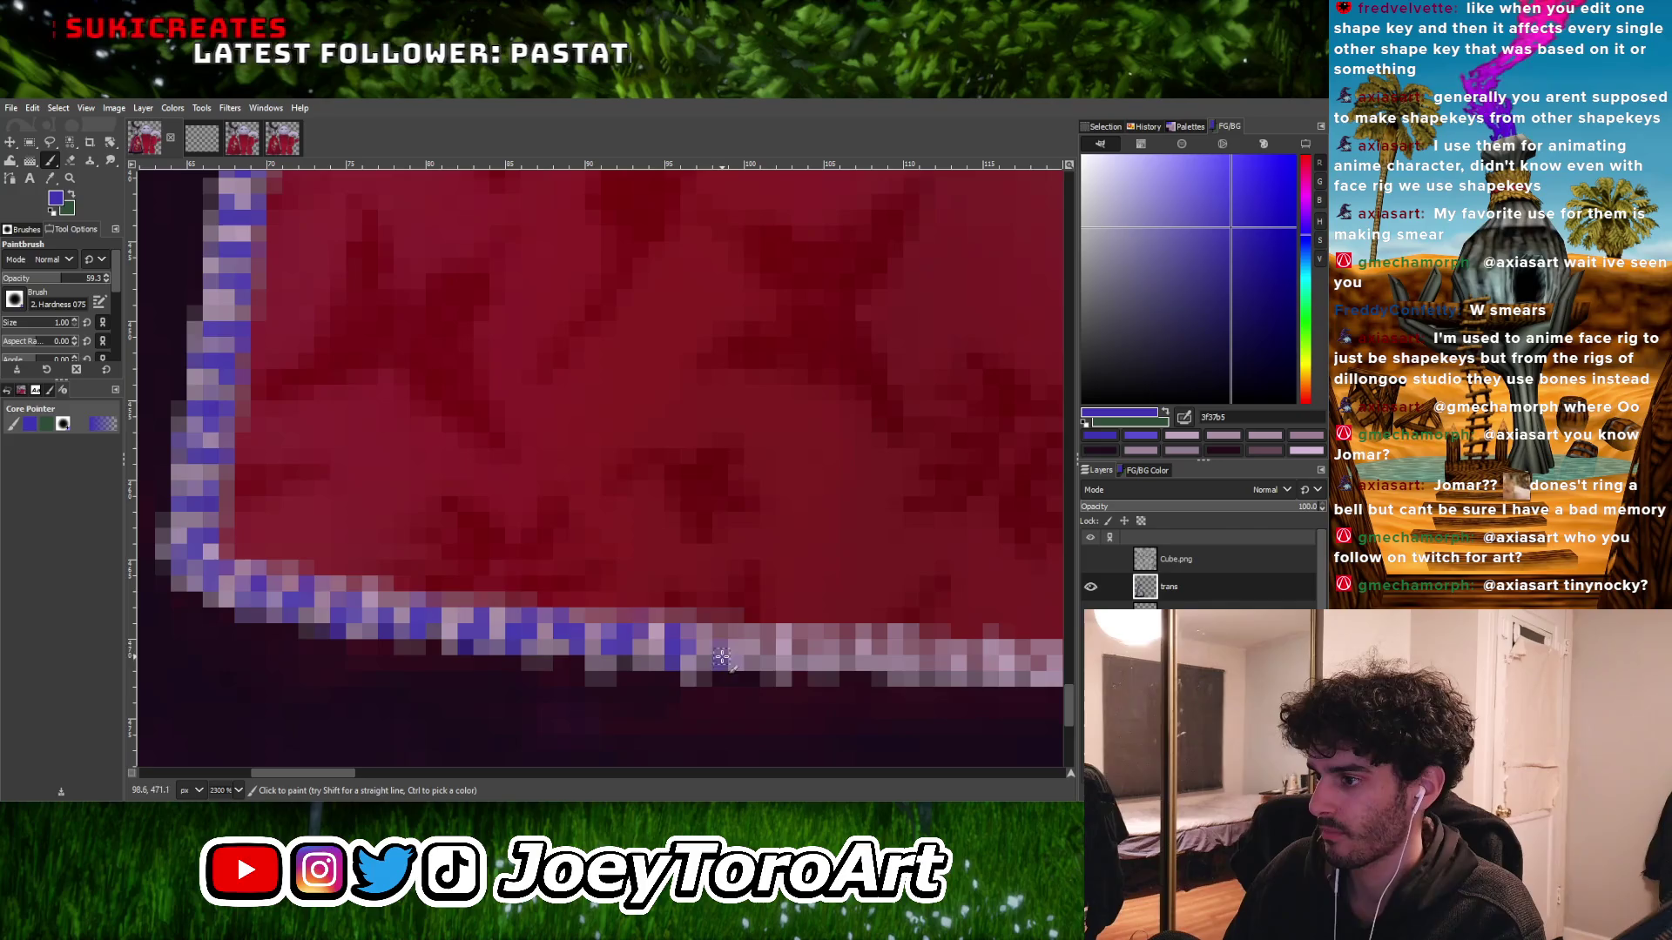
mouse_move(675, 651)
mouse_down()
mouse_move(730, 642)
mouse_move(761, 662)
mouse_up()
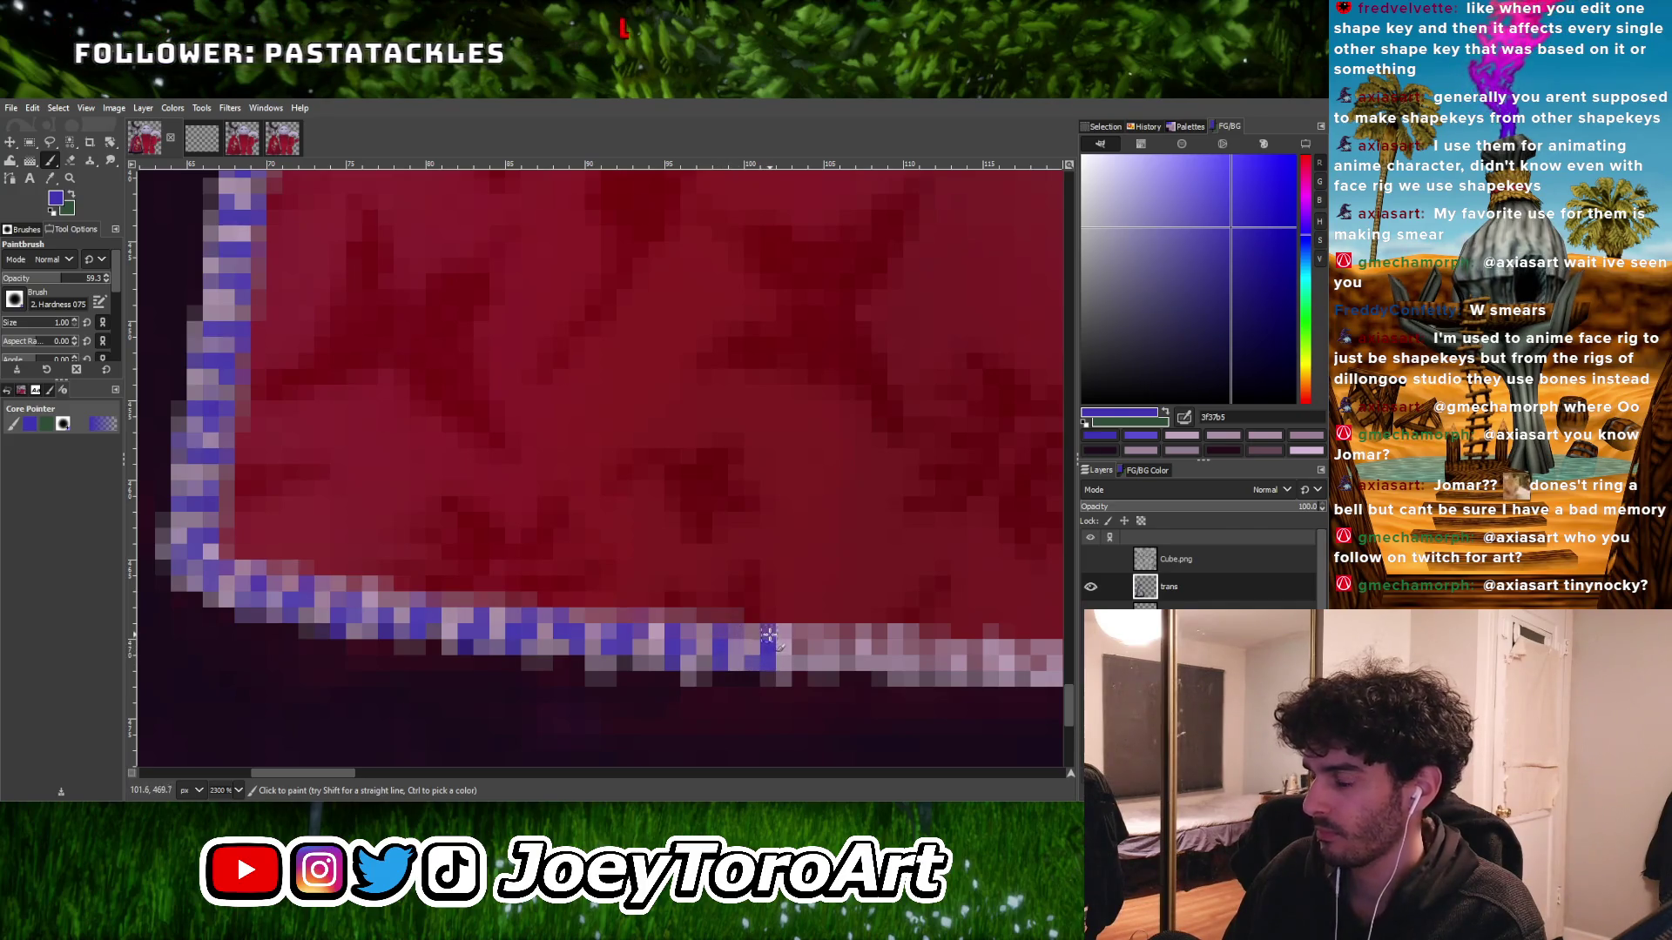
scroll(769, 641, down, 5)
scroll(681, 636, up, 6)
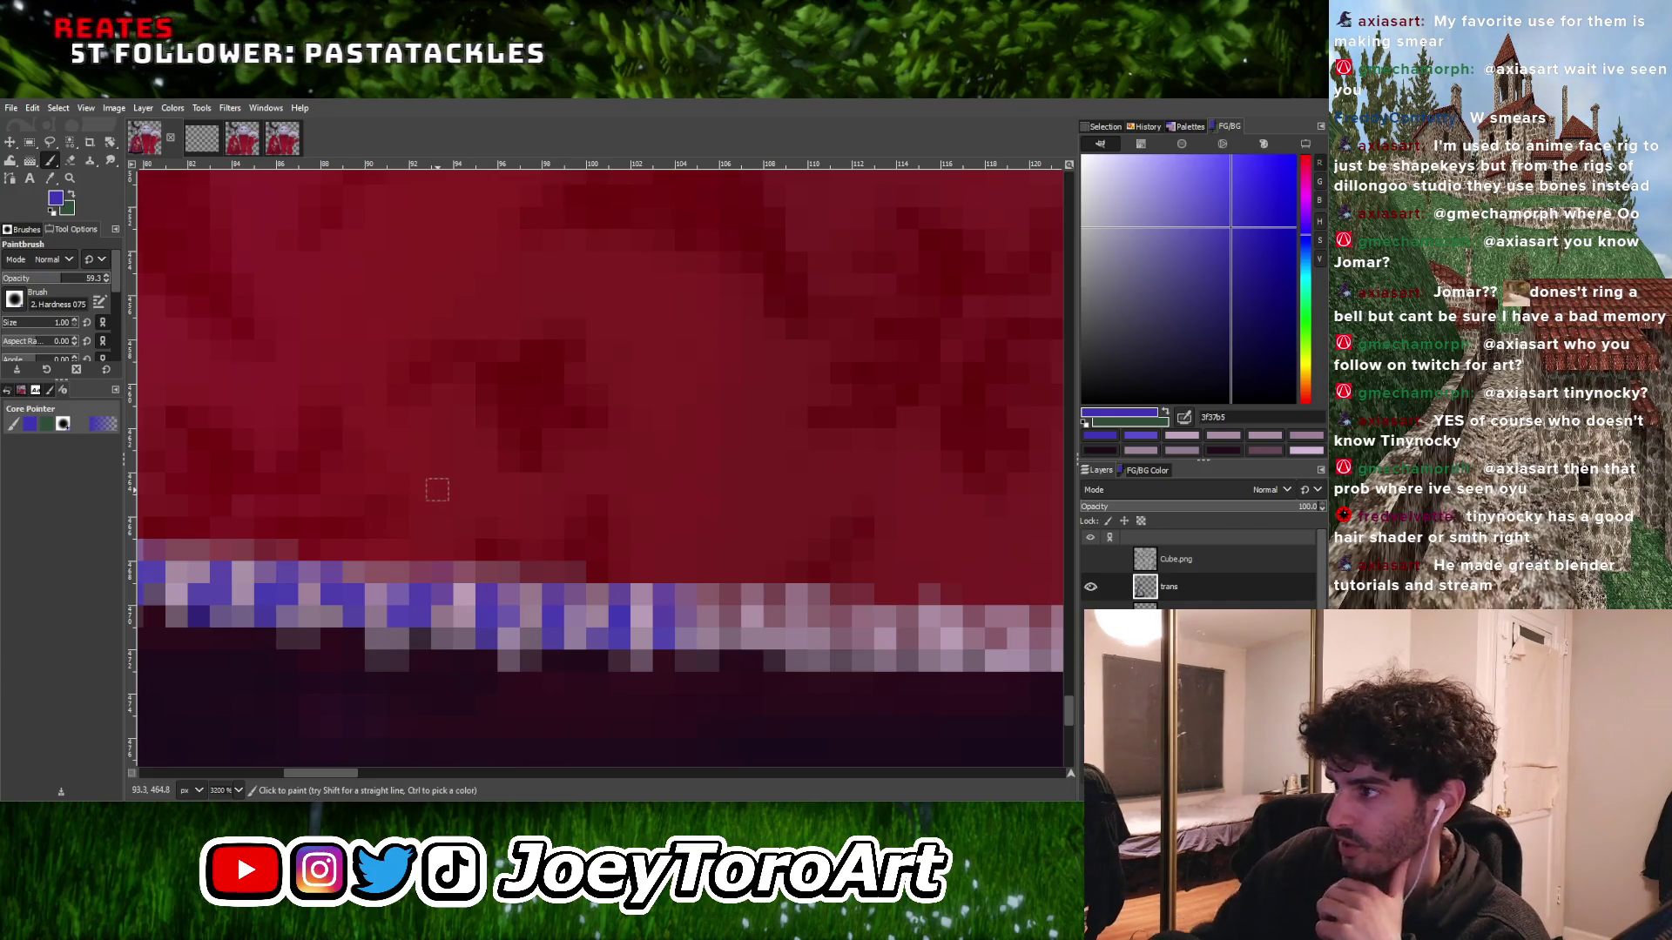
- Paint a run of hem outline pixels blue, plus two pale and light grey pixels
scroll(675, 560, down, 3)
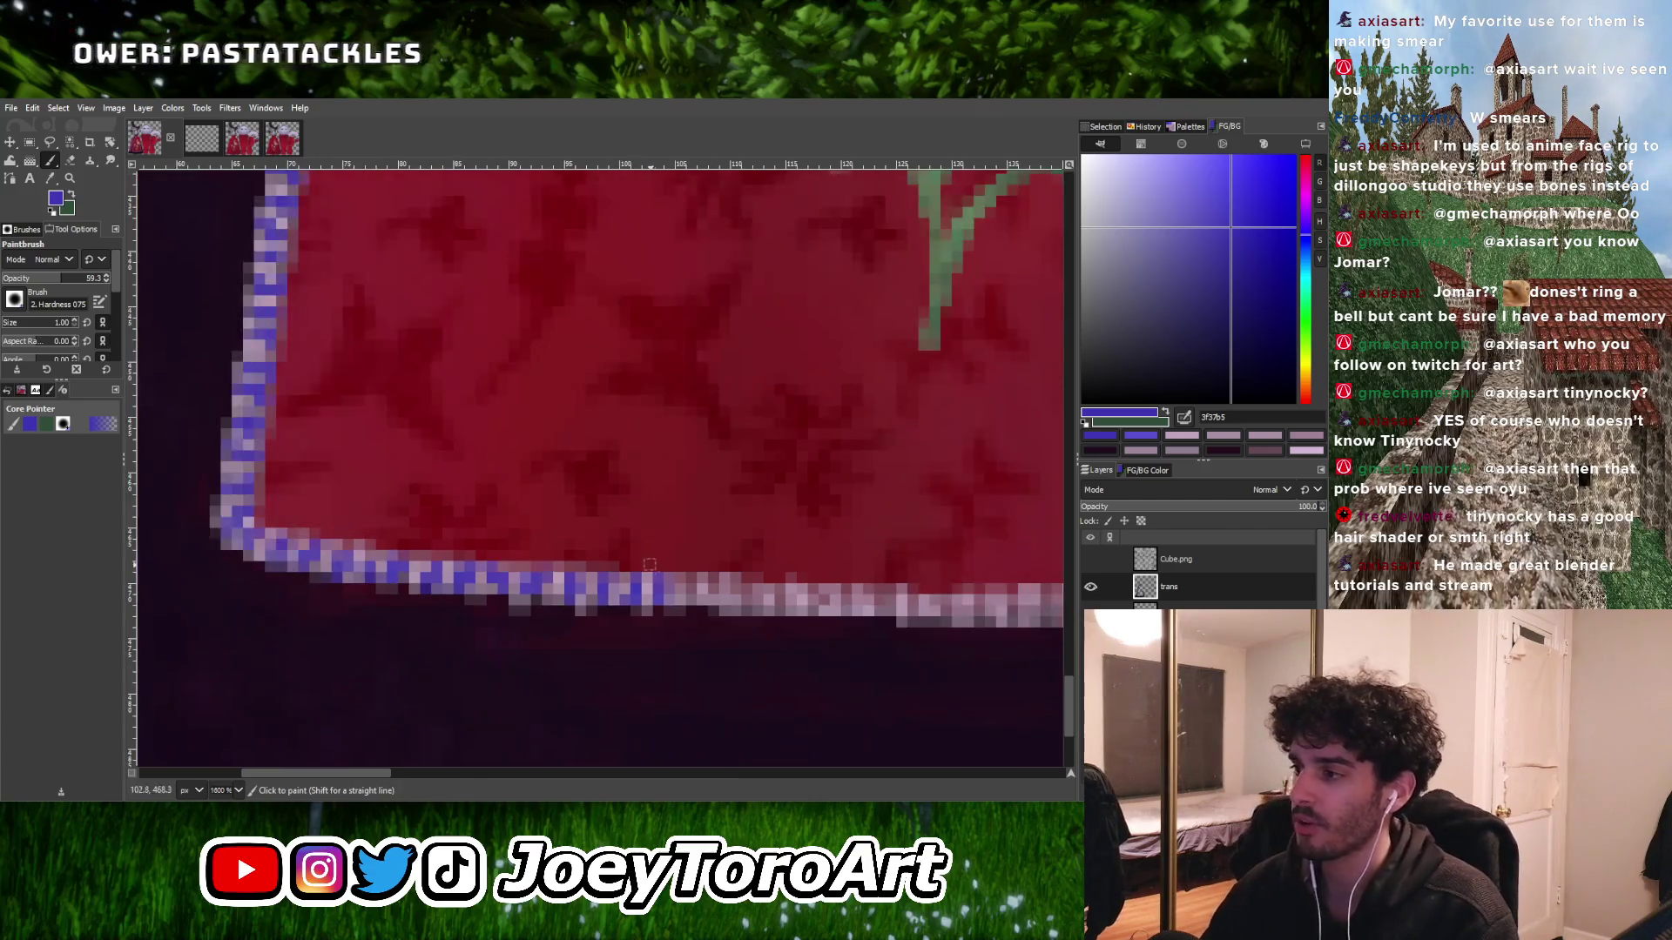
scroll(650, 565, up, 3)
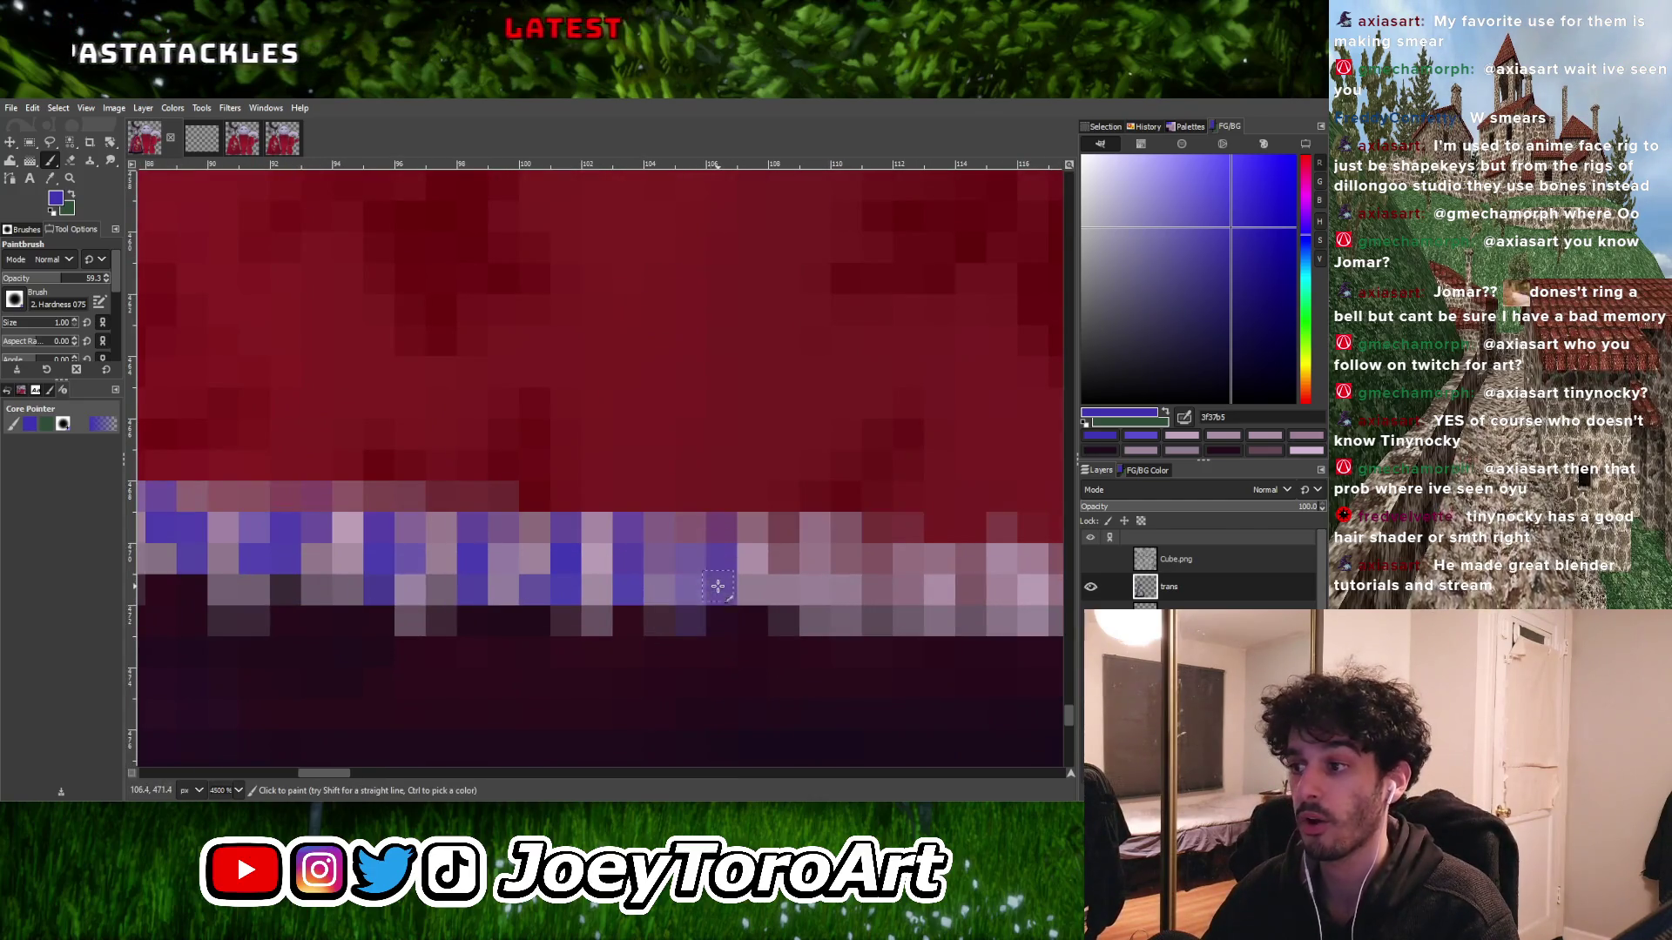
scroll(710, 561, down, 2)
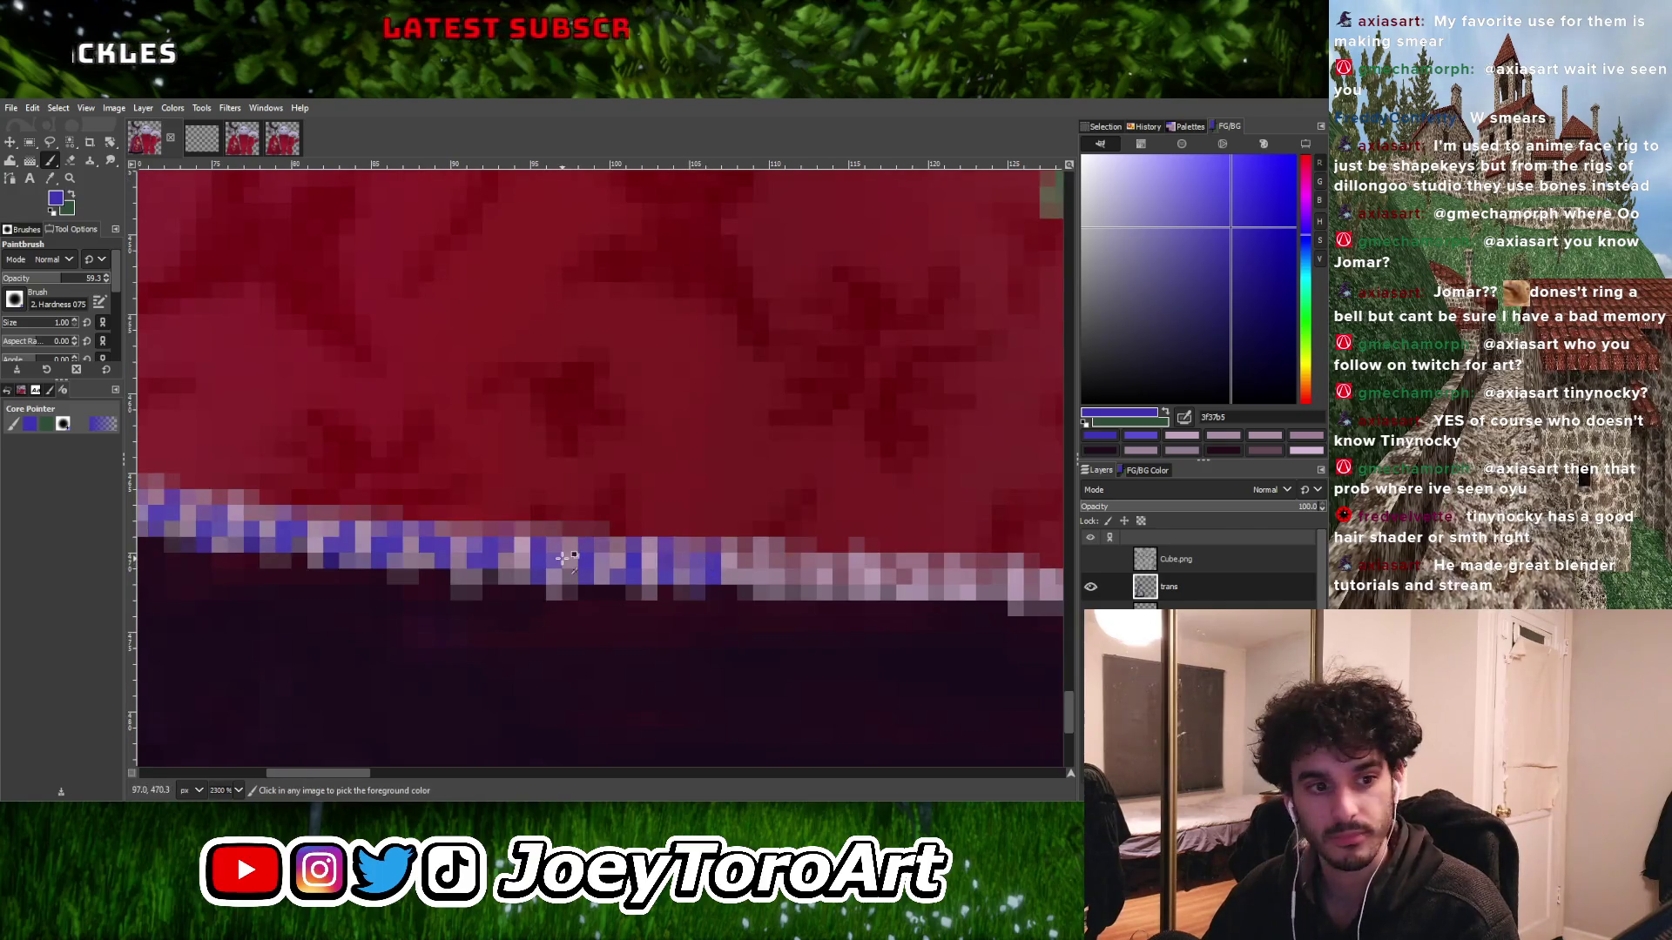
scroll(731, 573, up, 2)
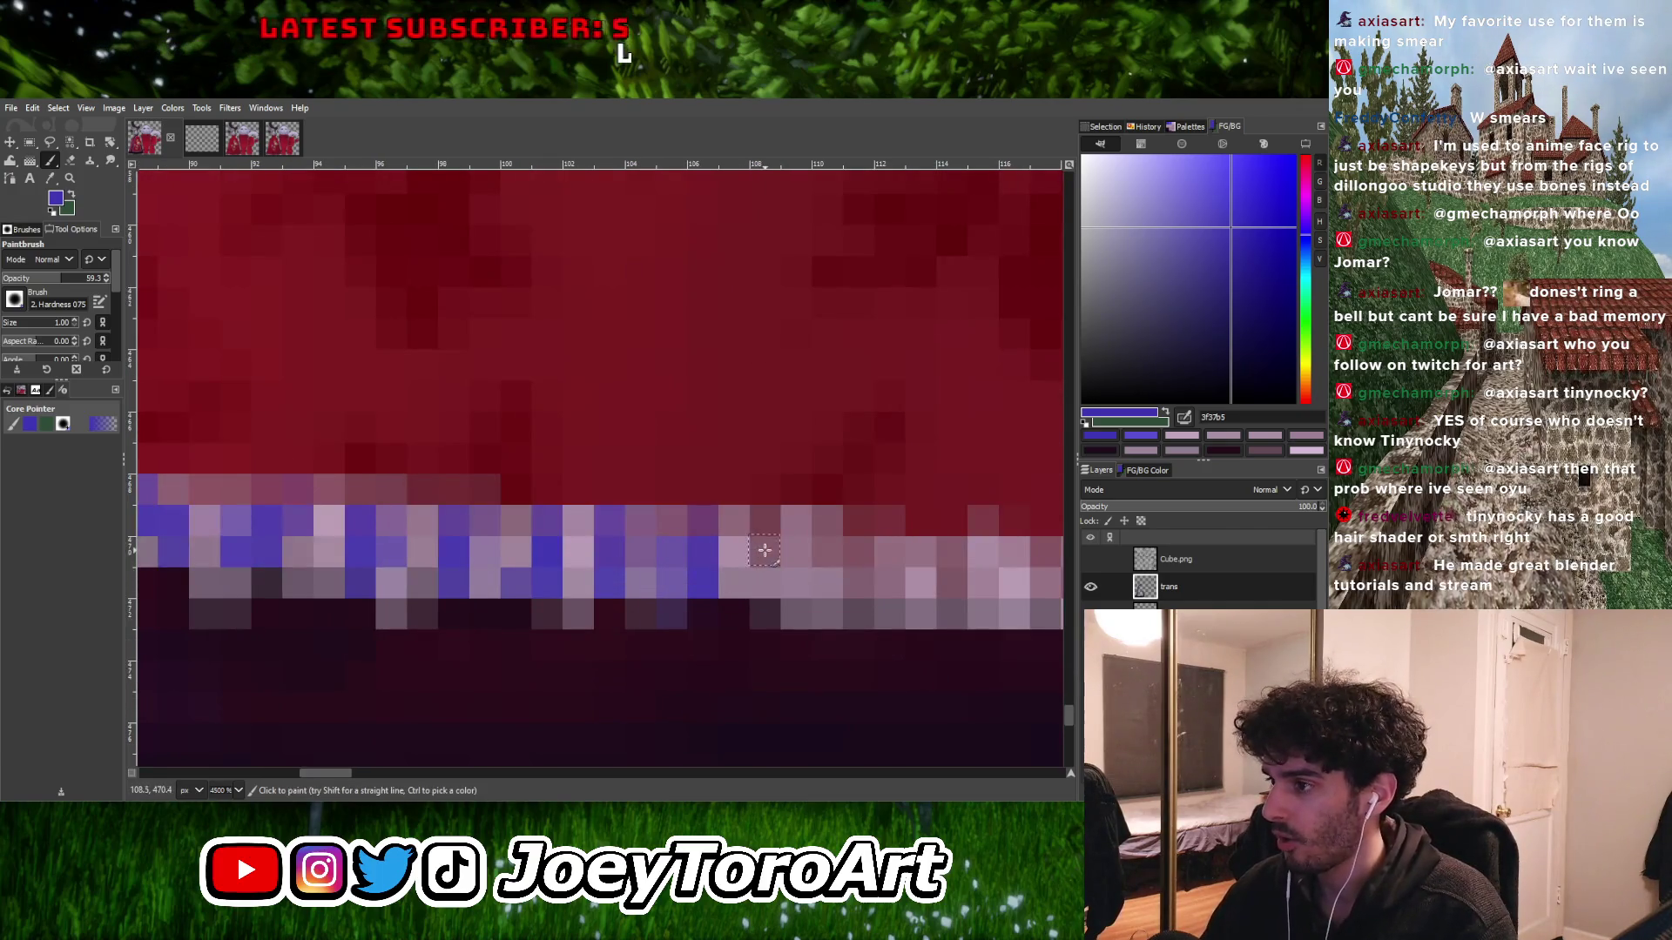
scroll(710, 570, right, 3)
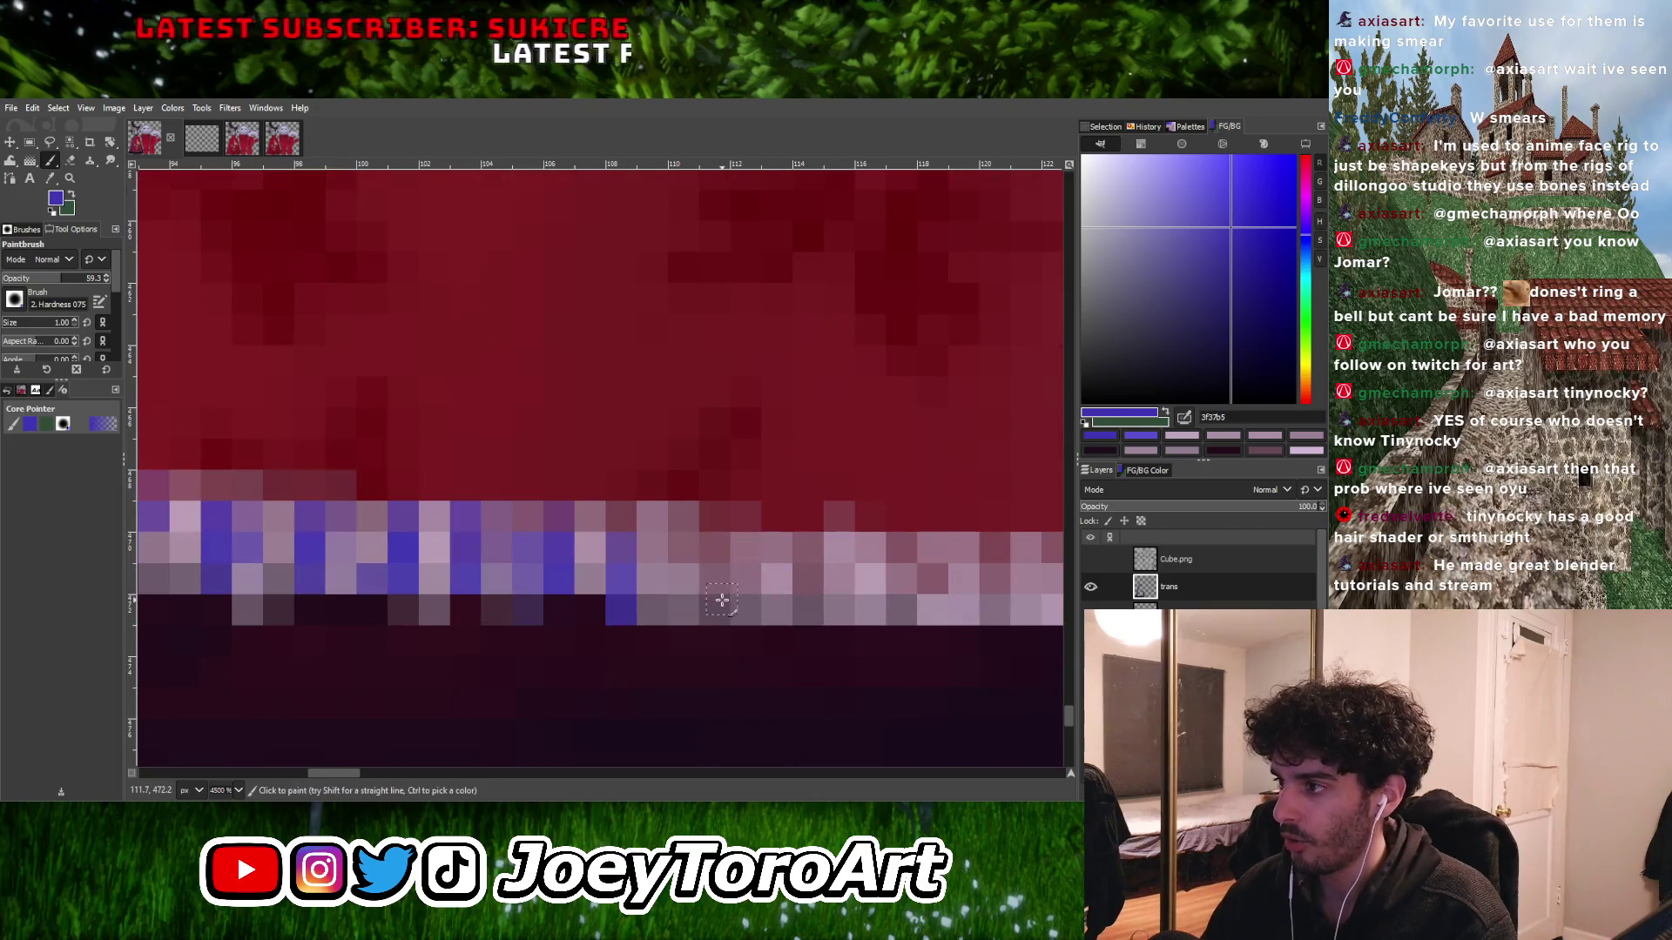
drag(722, 599, 716, 516)
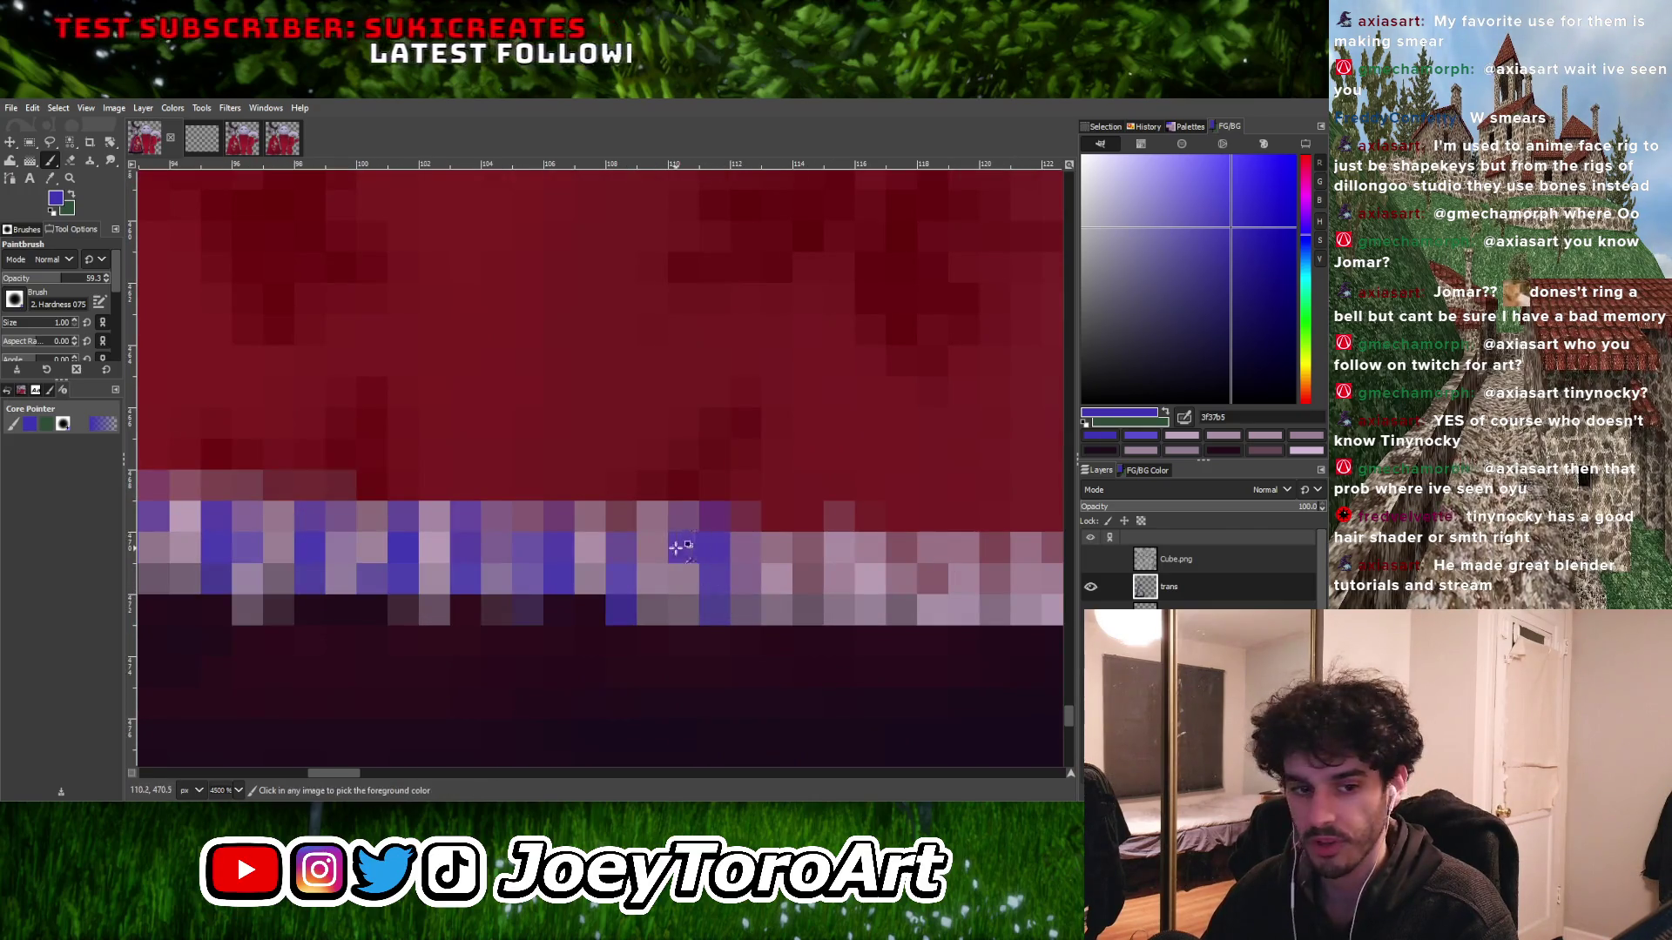
scroll(678, 547, down, 1)
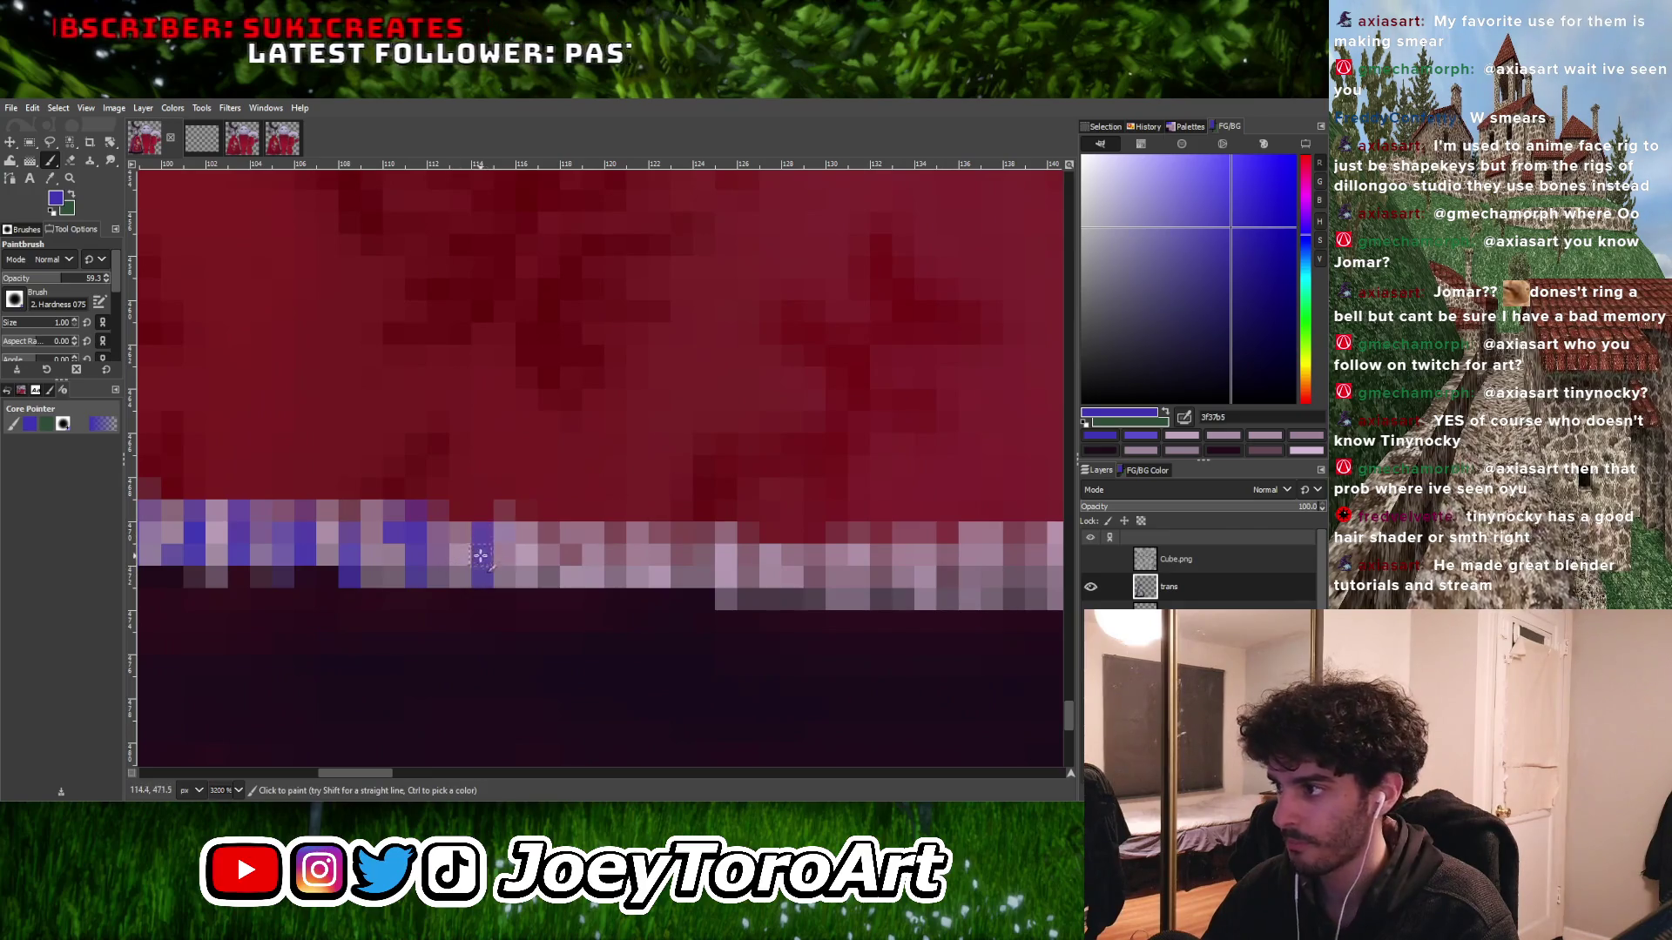
click(501, 549)
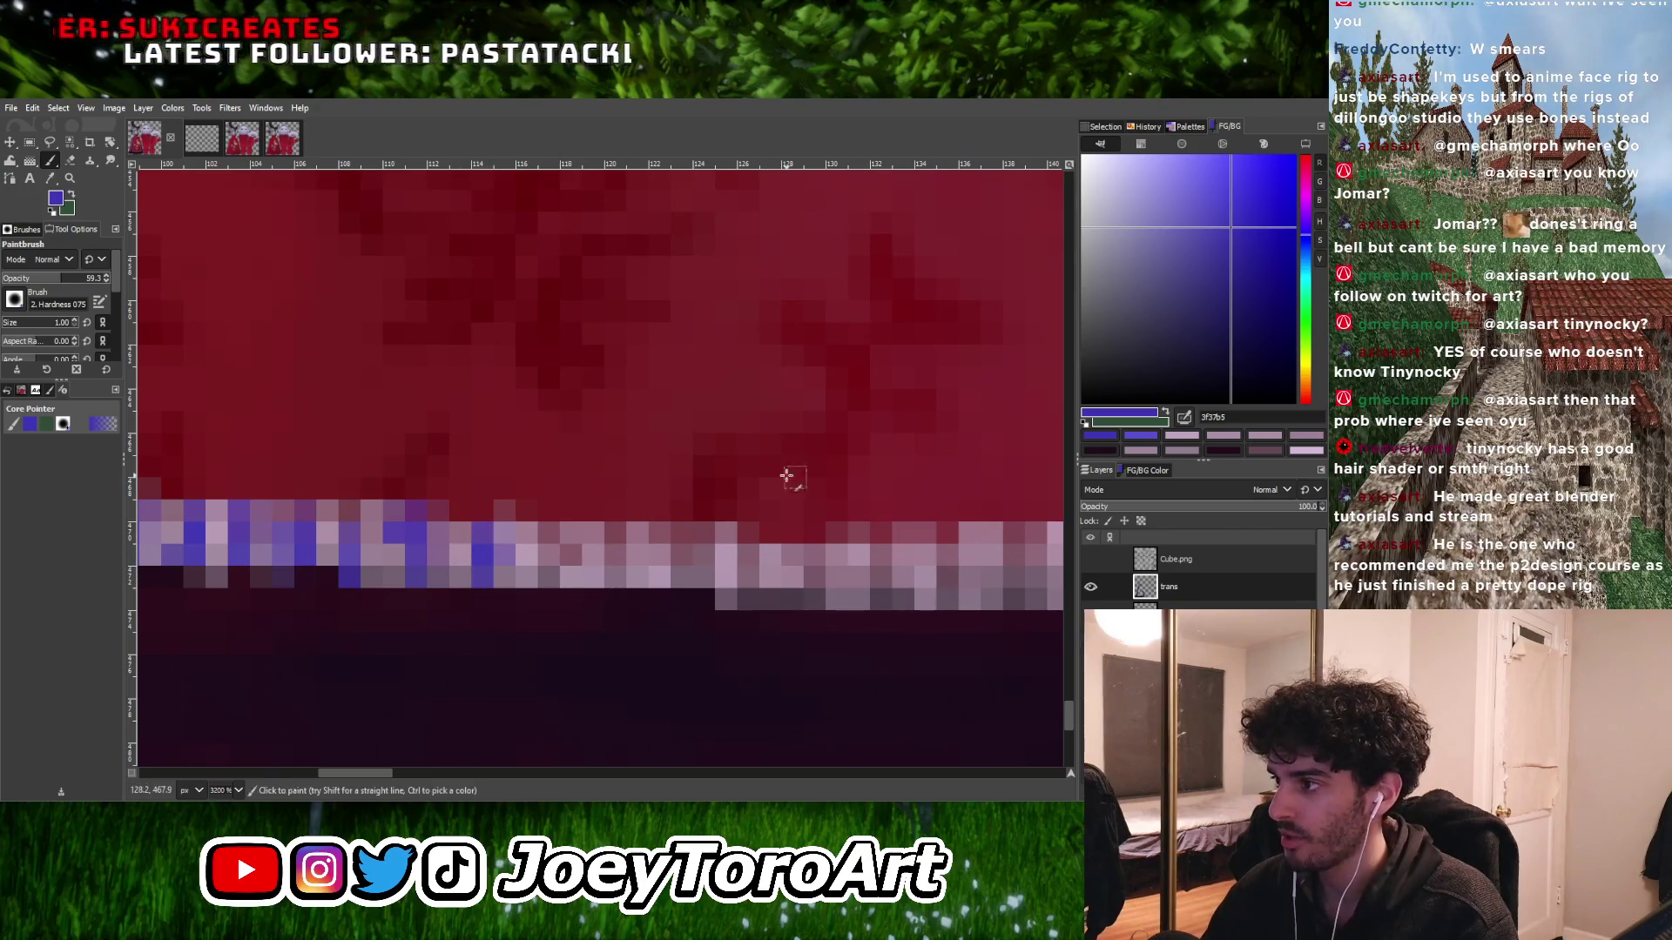
click(545, 573)
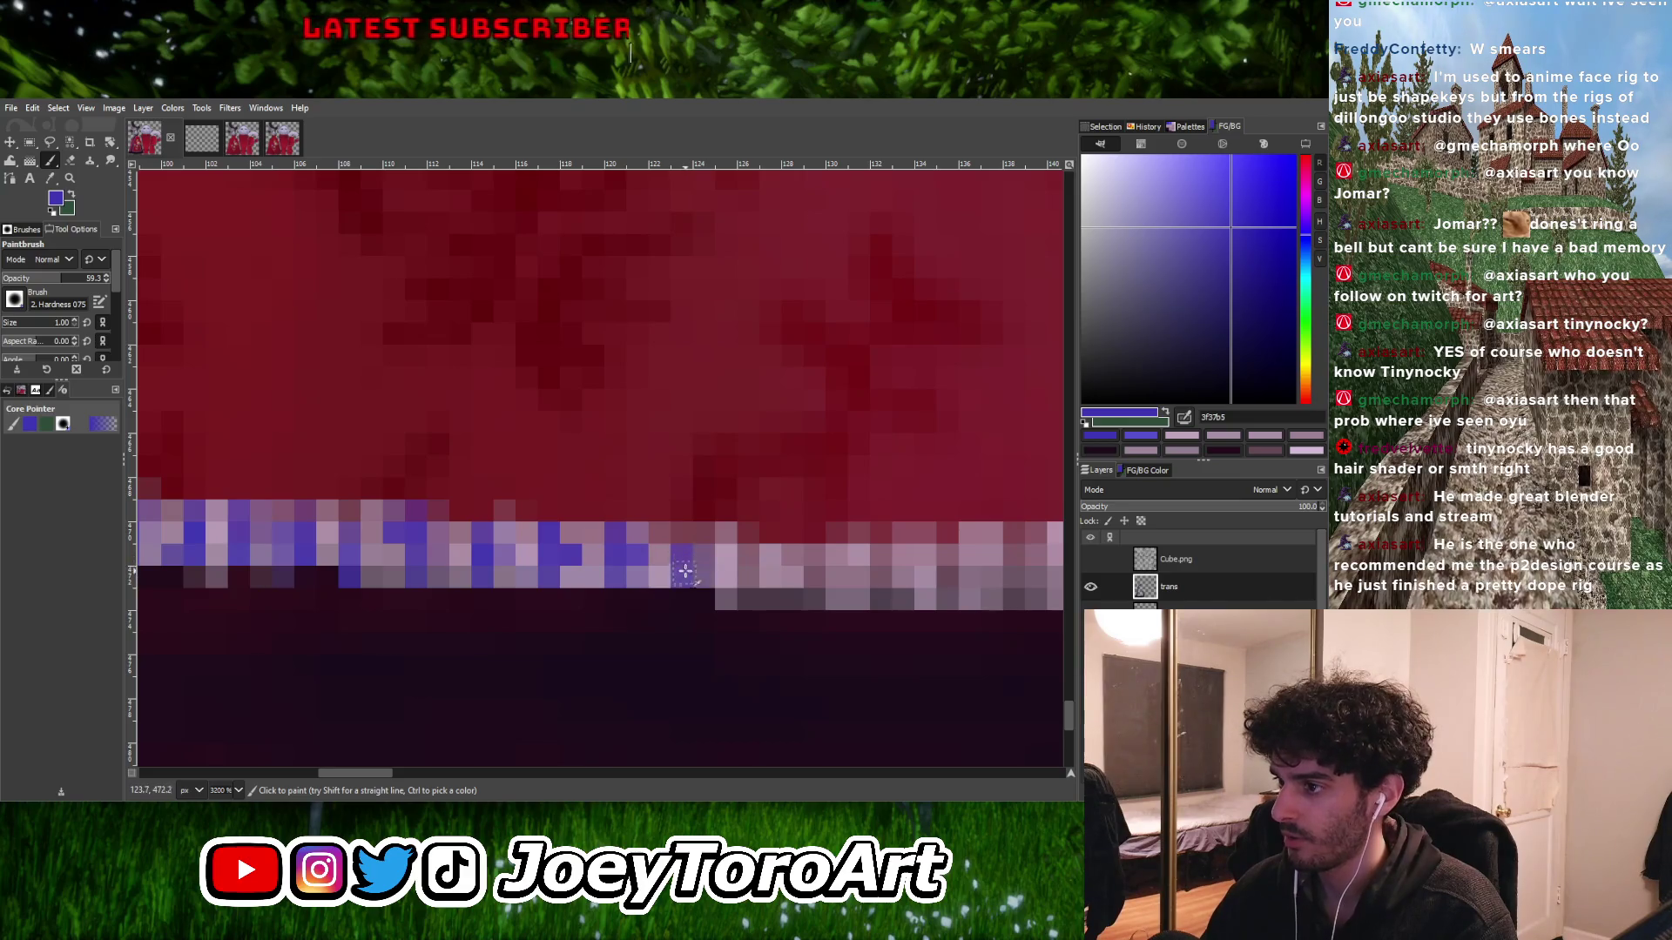
- Paint a longer stretch of the hem outline blue, extending it further right
scroll(699, 558, right, 5)
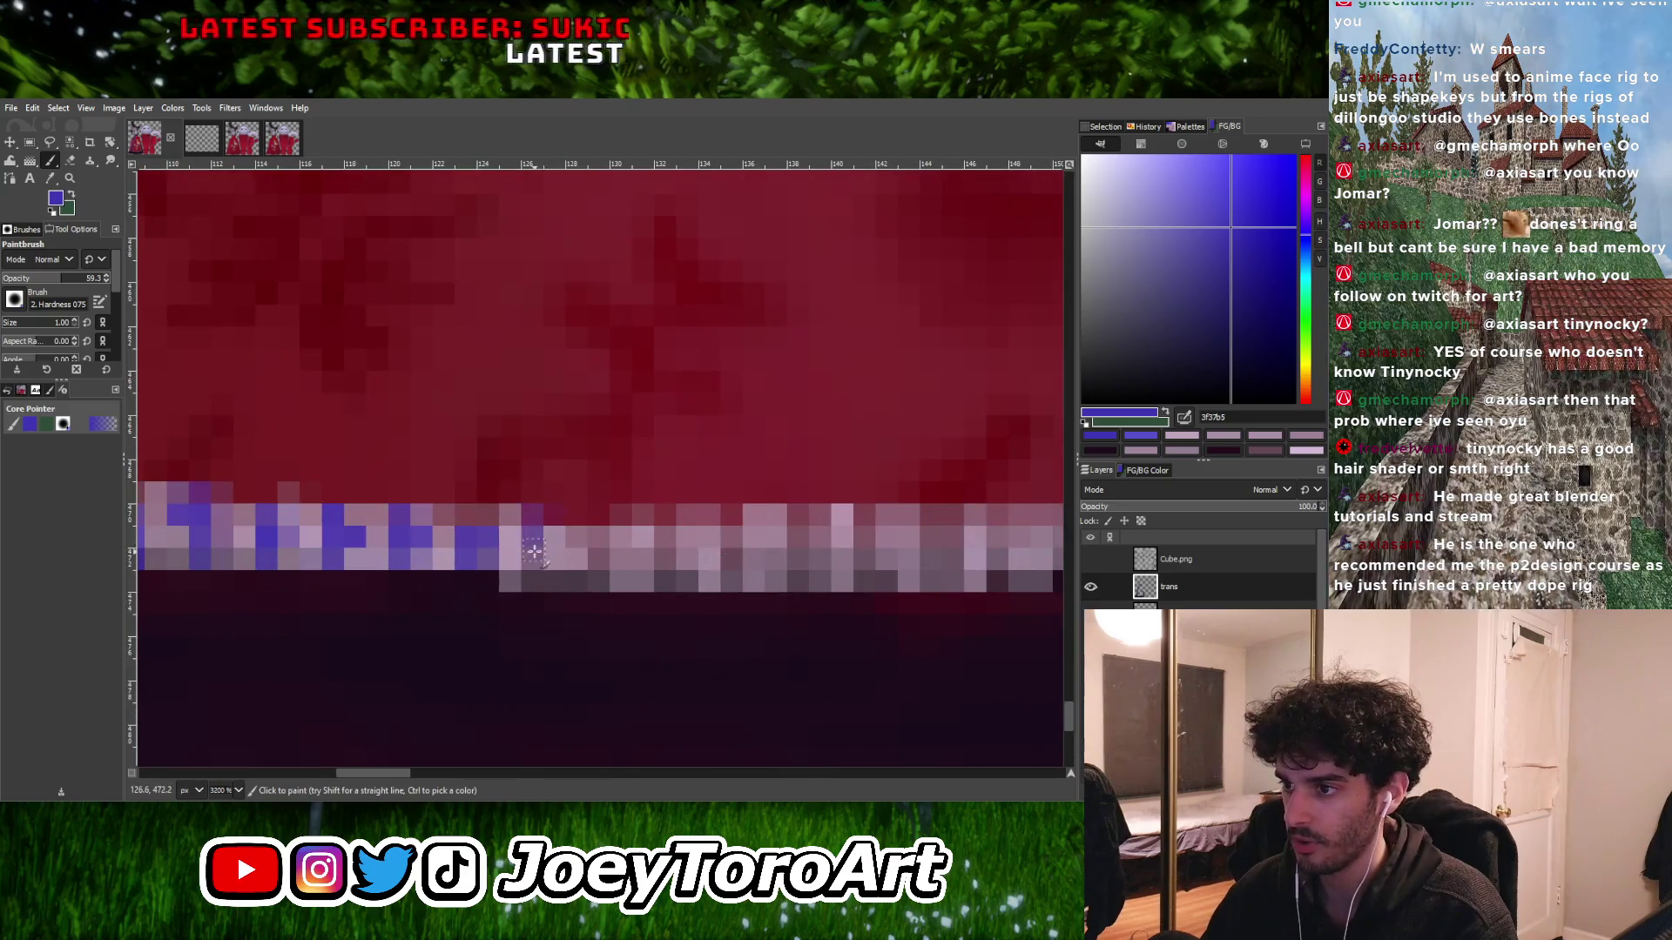
drag(533, 581, 660, 558)
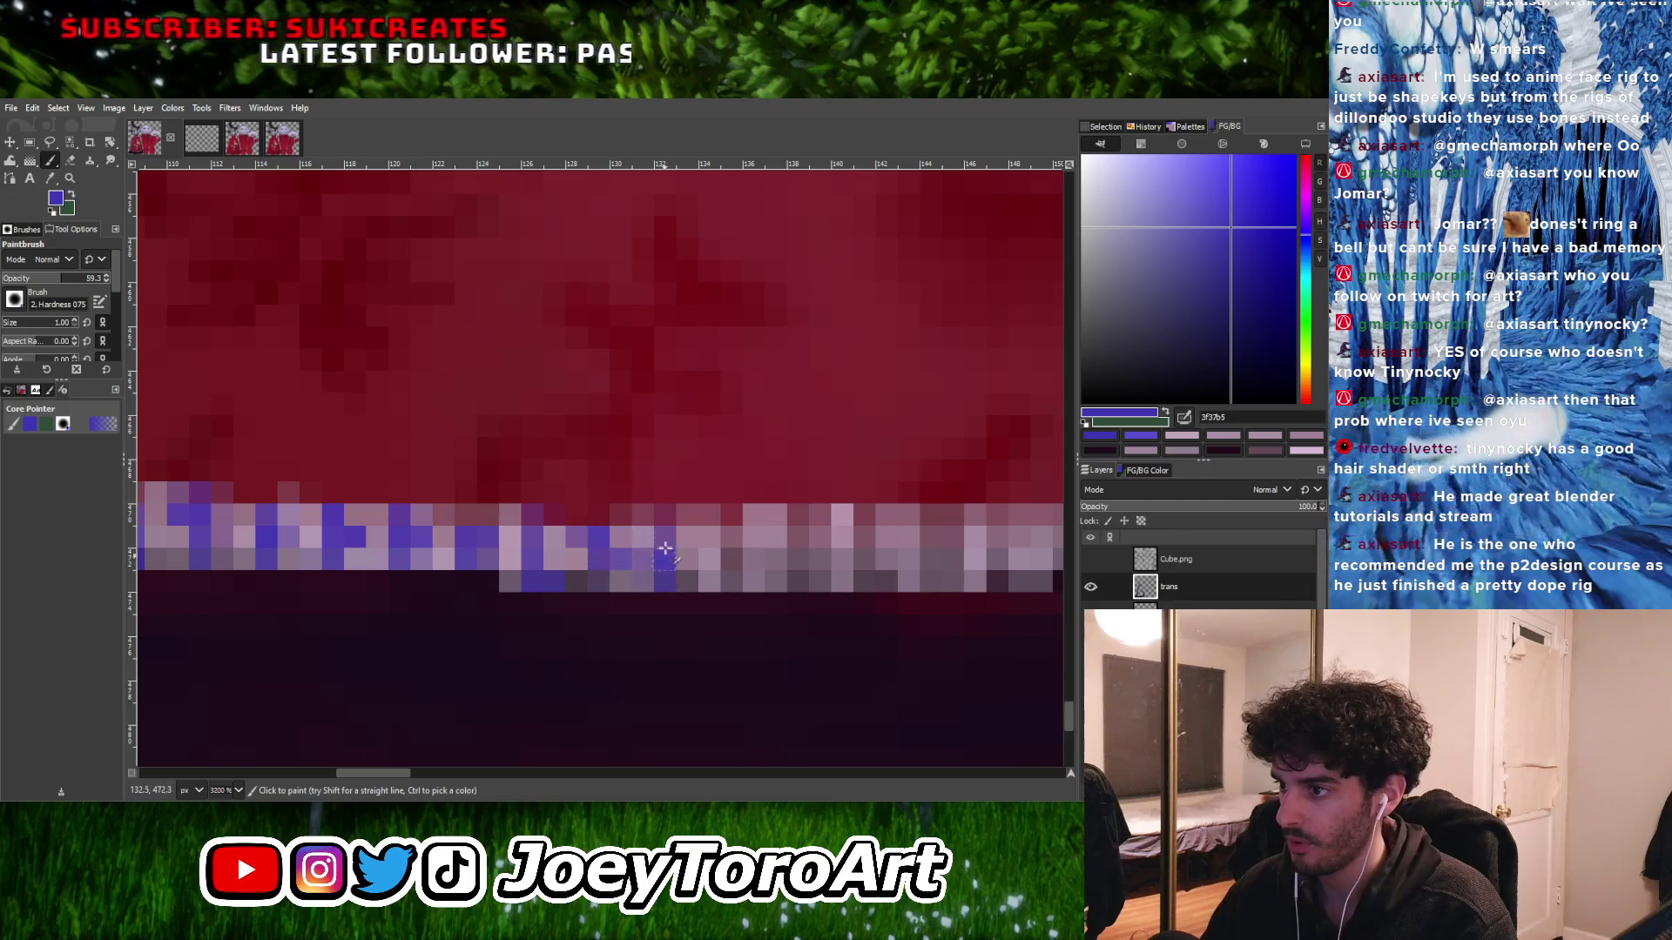
scroll(661, 558, down, 2)
scroll(657, 545, up, 1)
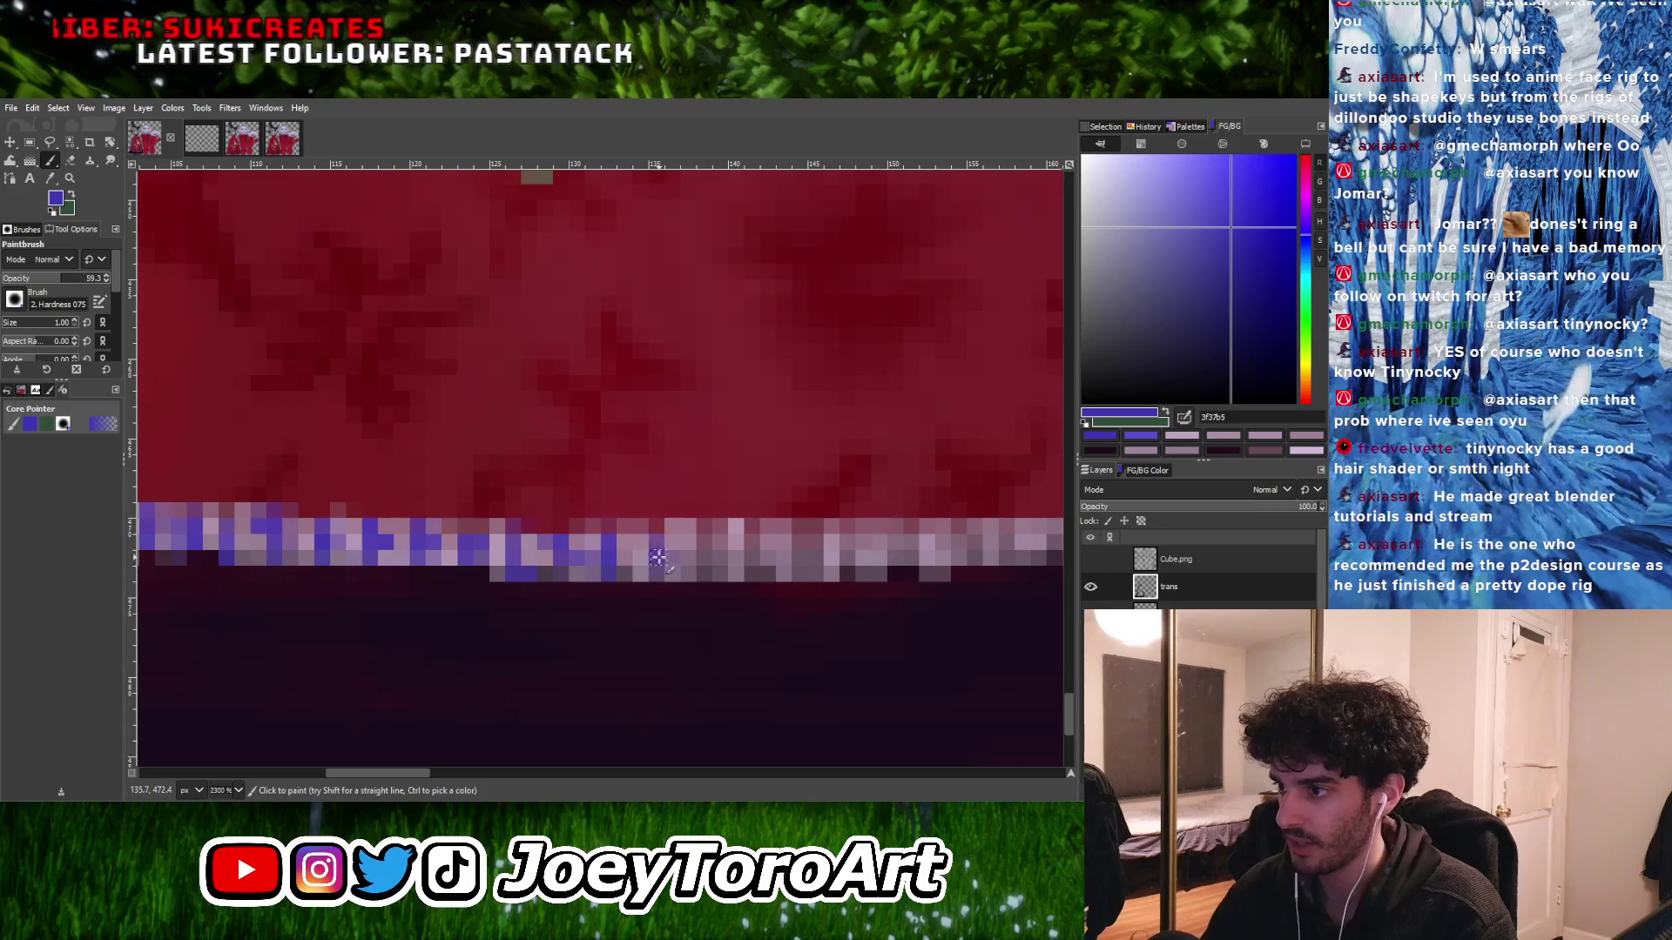
scroll(671, 546, right, 2)
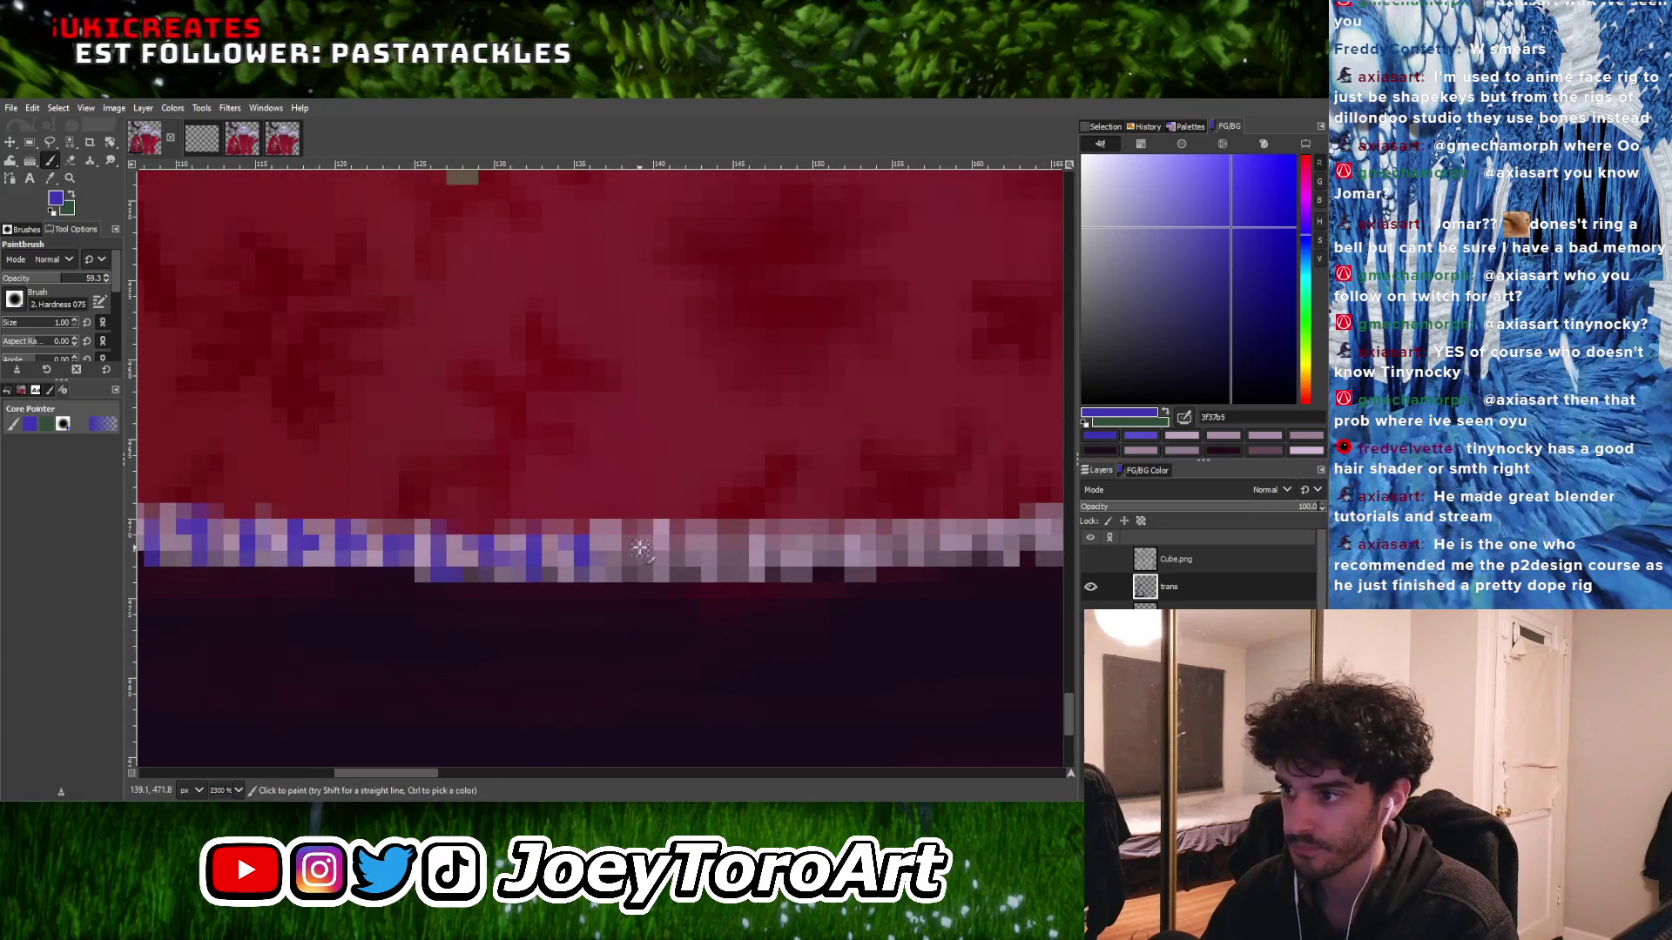
drag(629, 568, 619, 560)
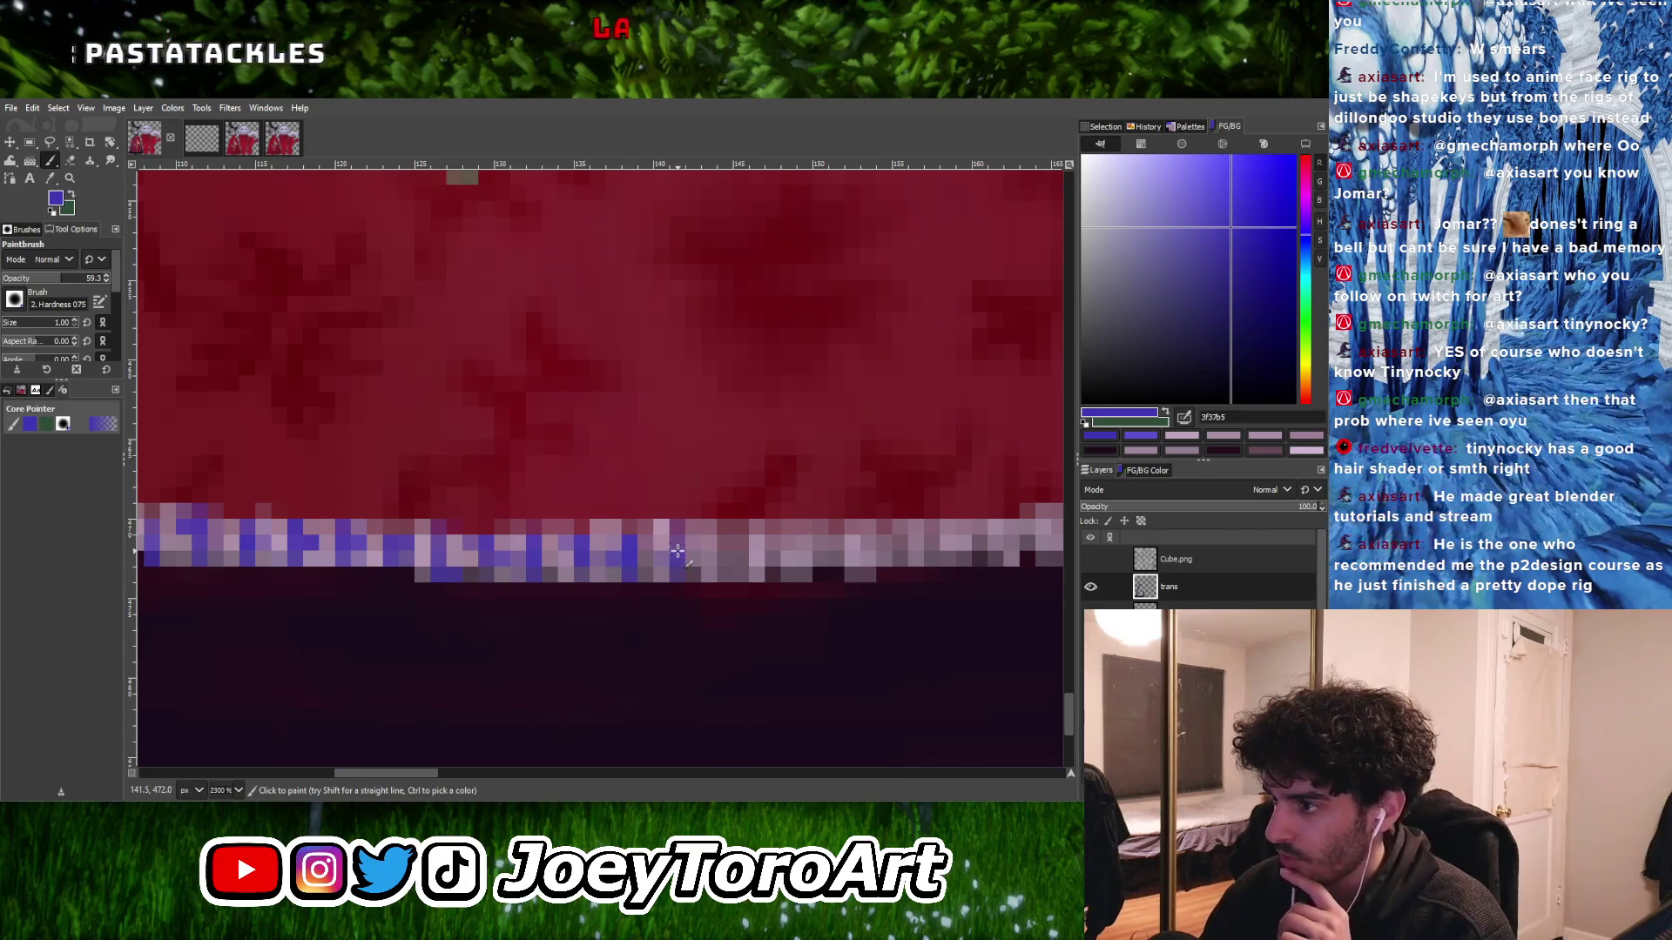
scroll(565, 533, down, 3)
- Recolour four individual light pink and pale hem outline pixels blue
scroll(676, 535, up, 4)
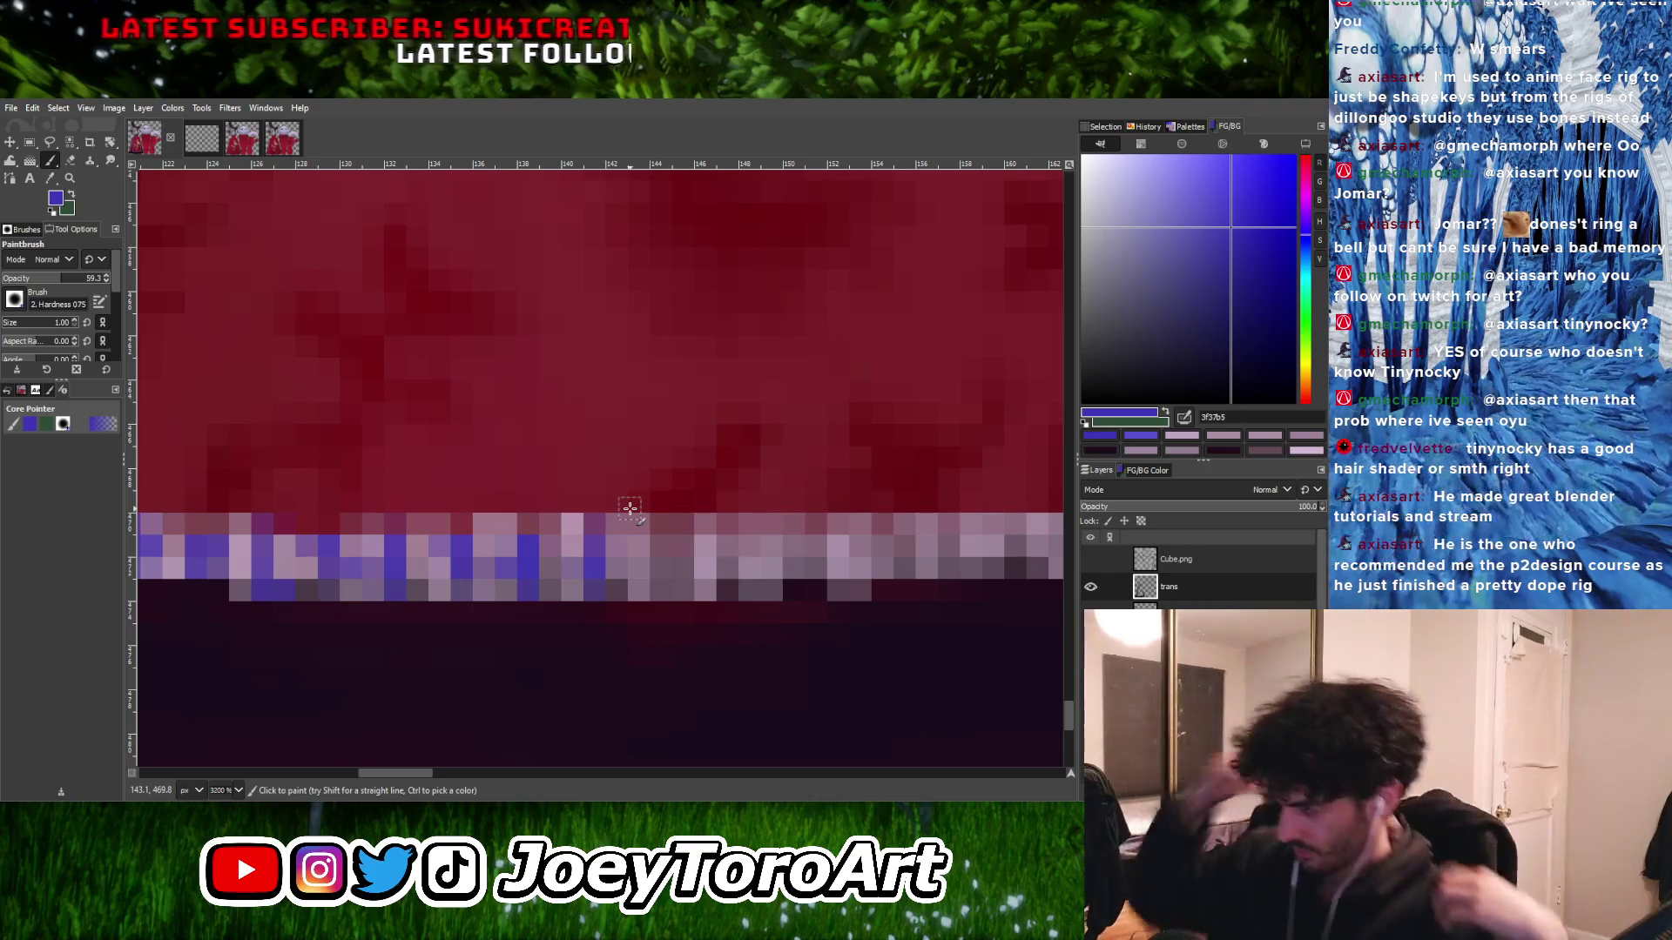
click(660, 547)
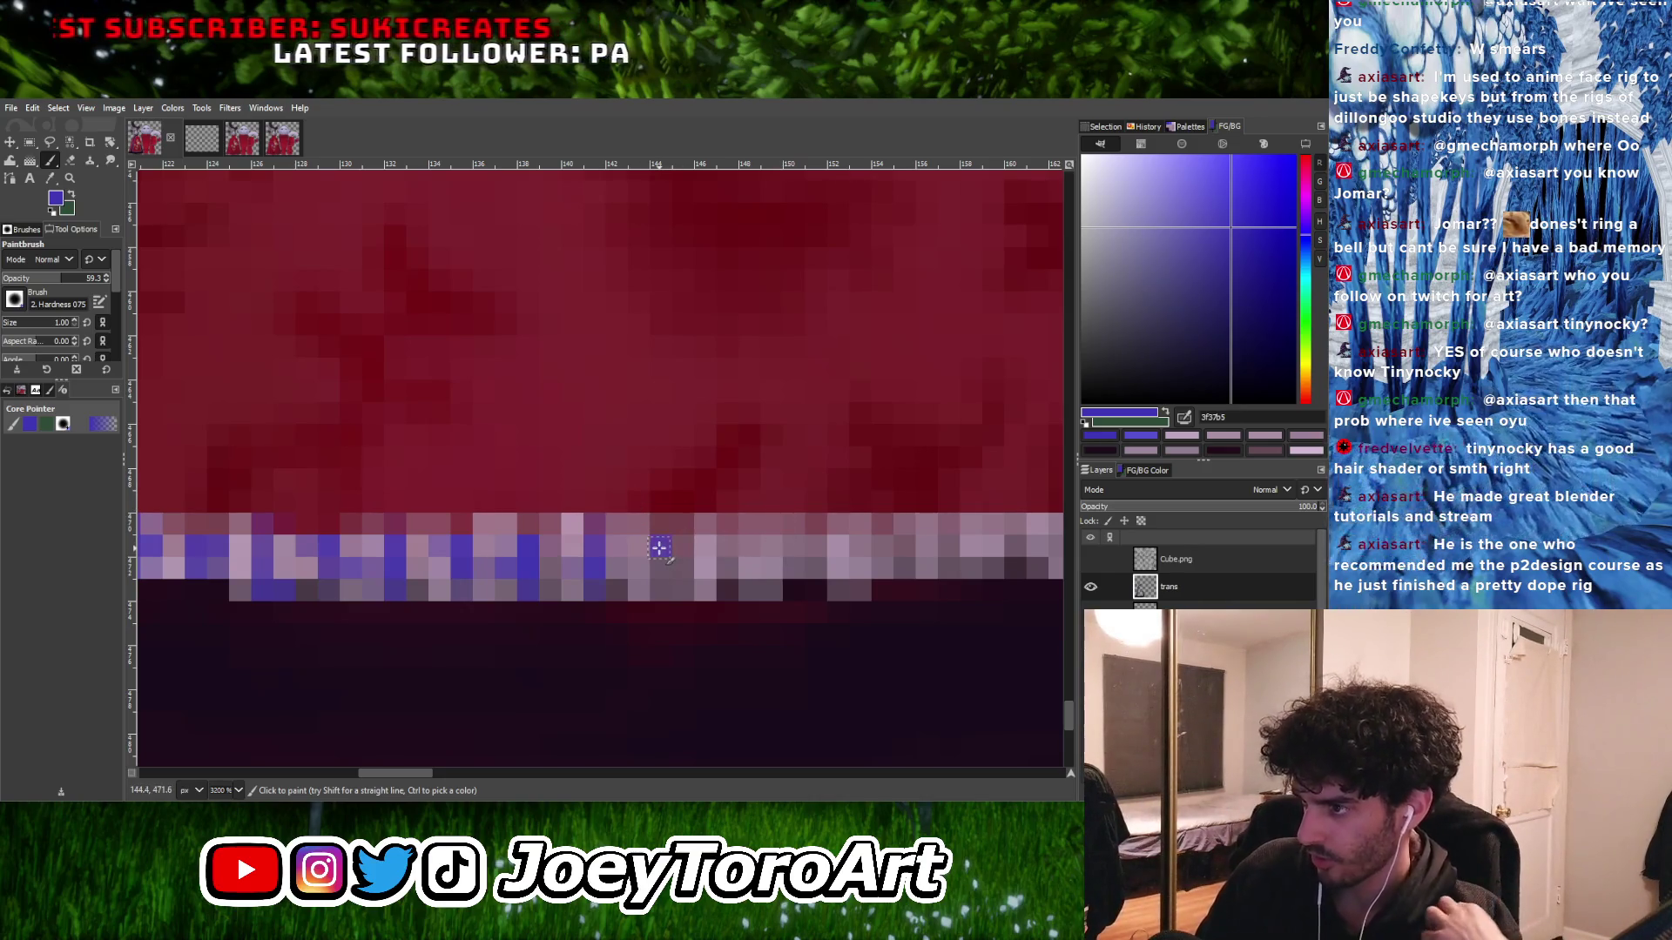
click(660, 586)
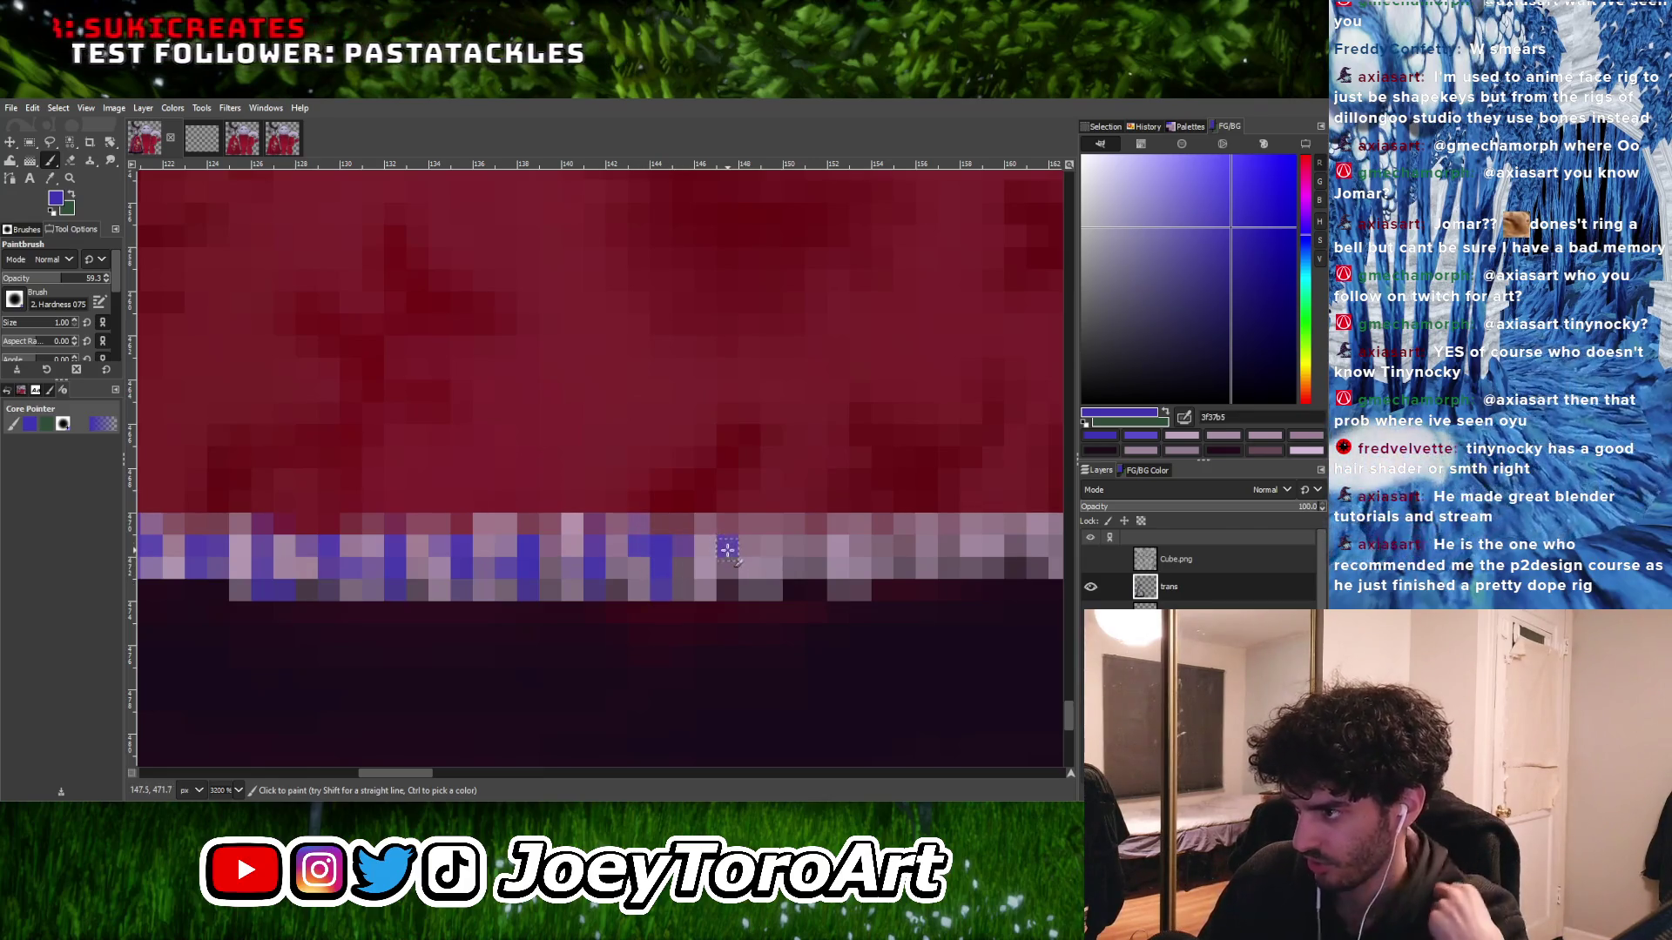
click(728, 549)
click(747, 566)
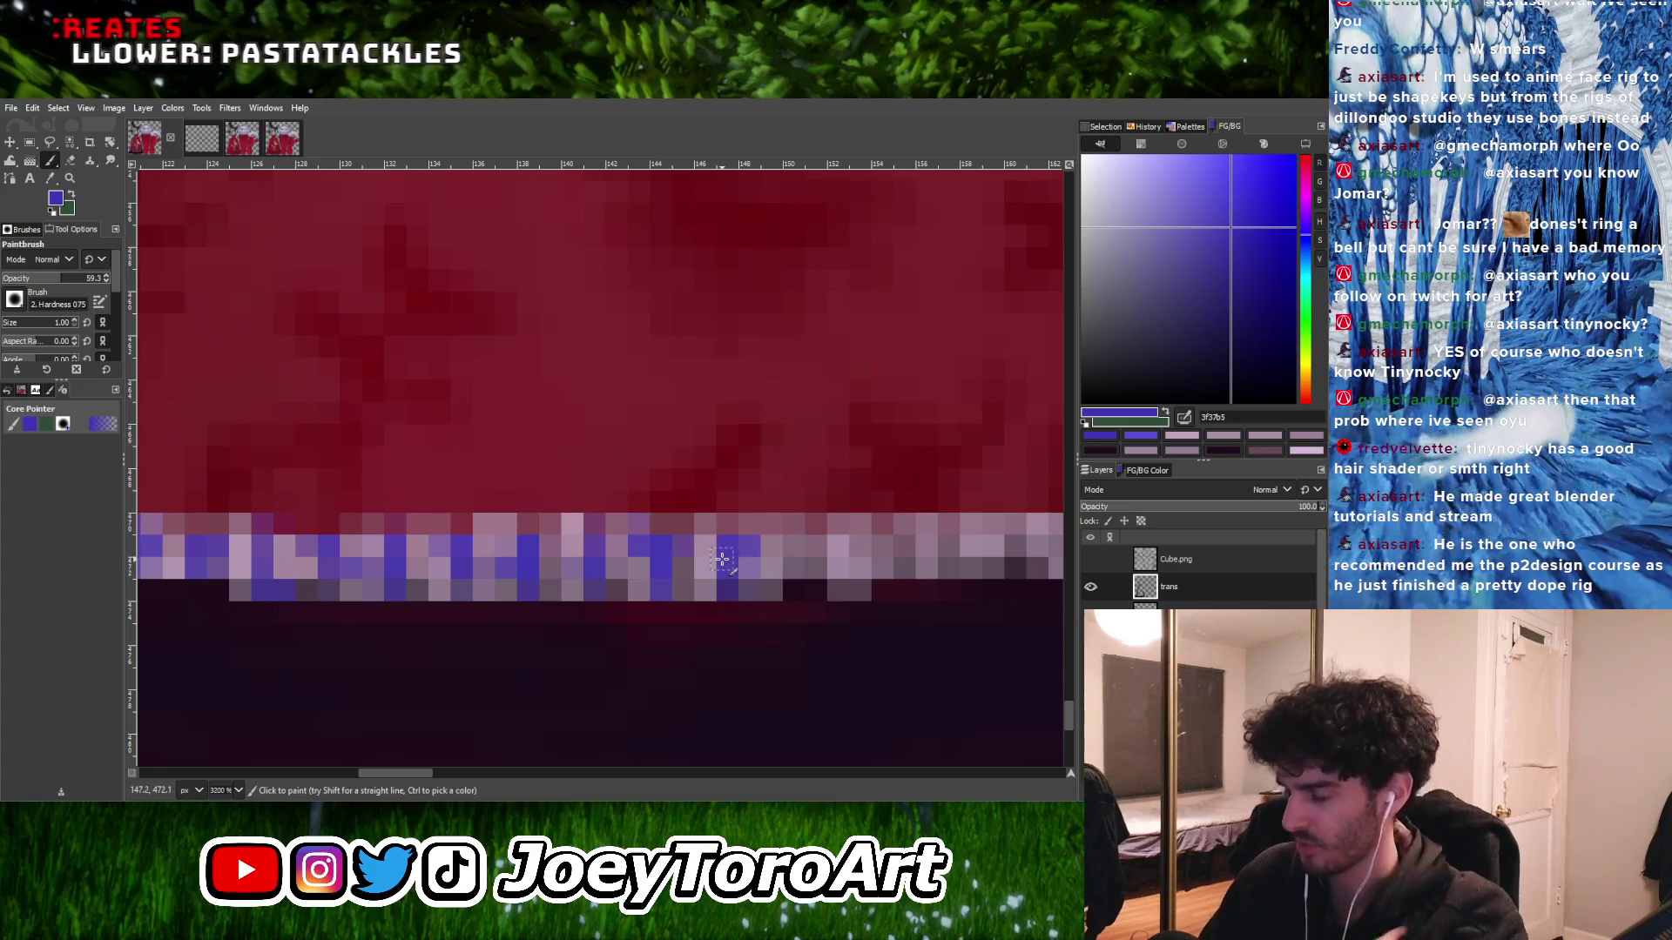
- Paint the outline pixels blue where the hem strip starts to rise
scroll(679, 561, down, 3)
scroll(635, 559, up, 3)
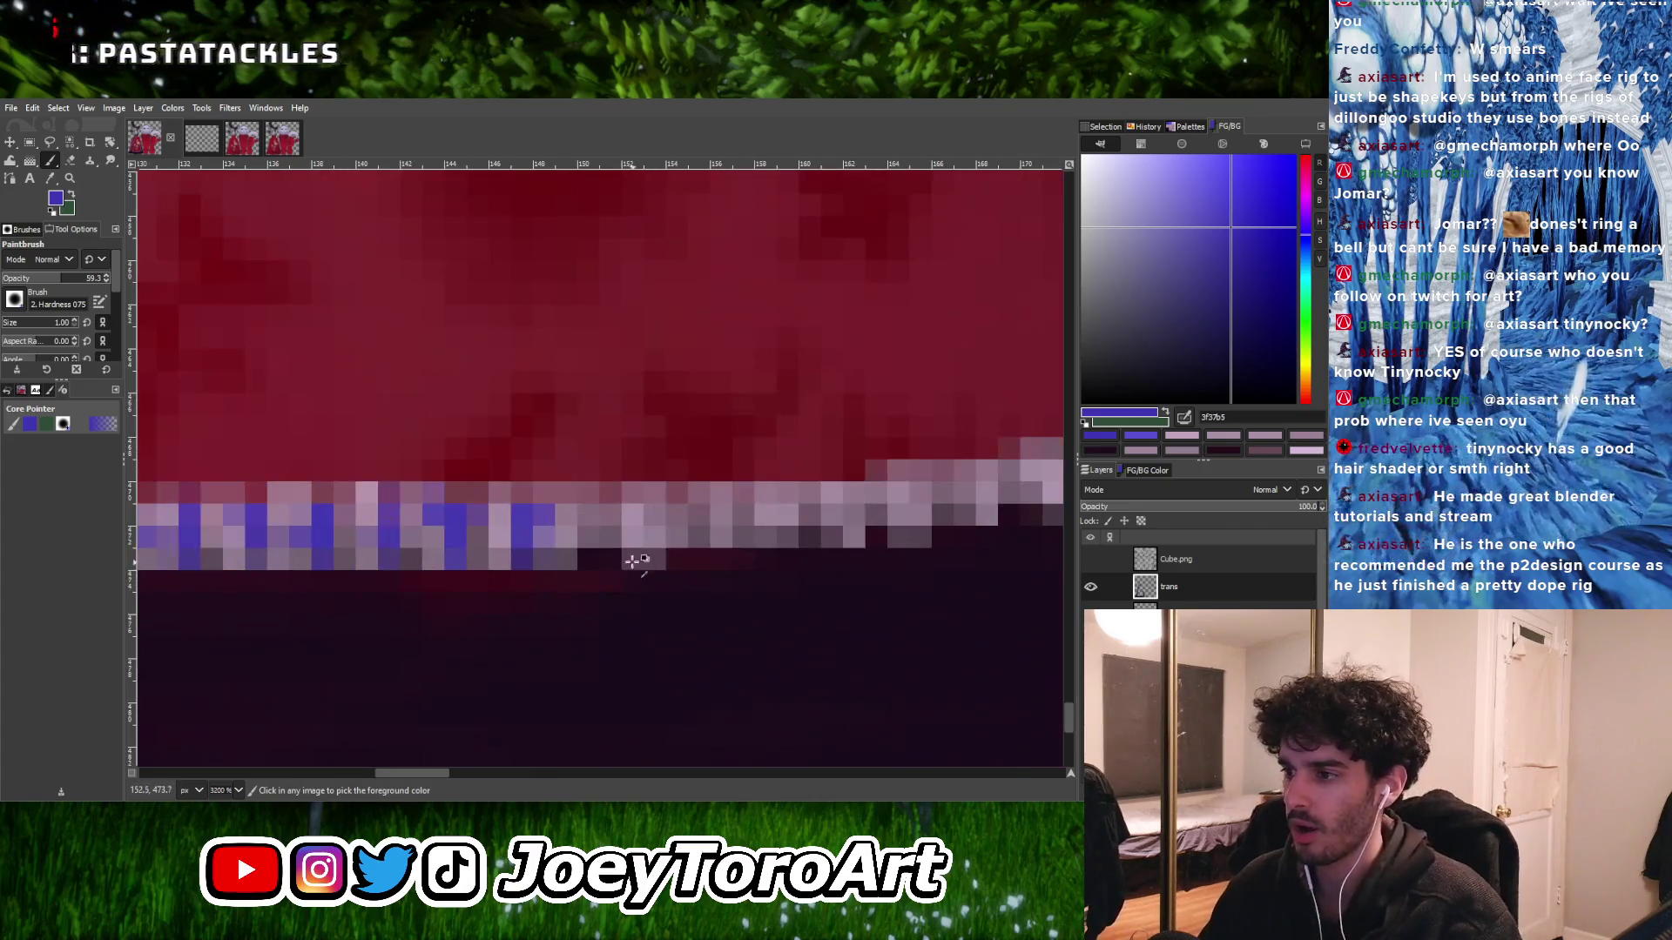
scroll(576, 526, up, 2)
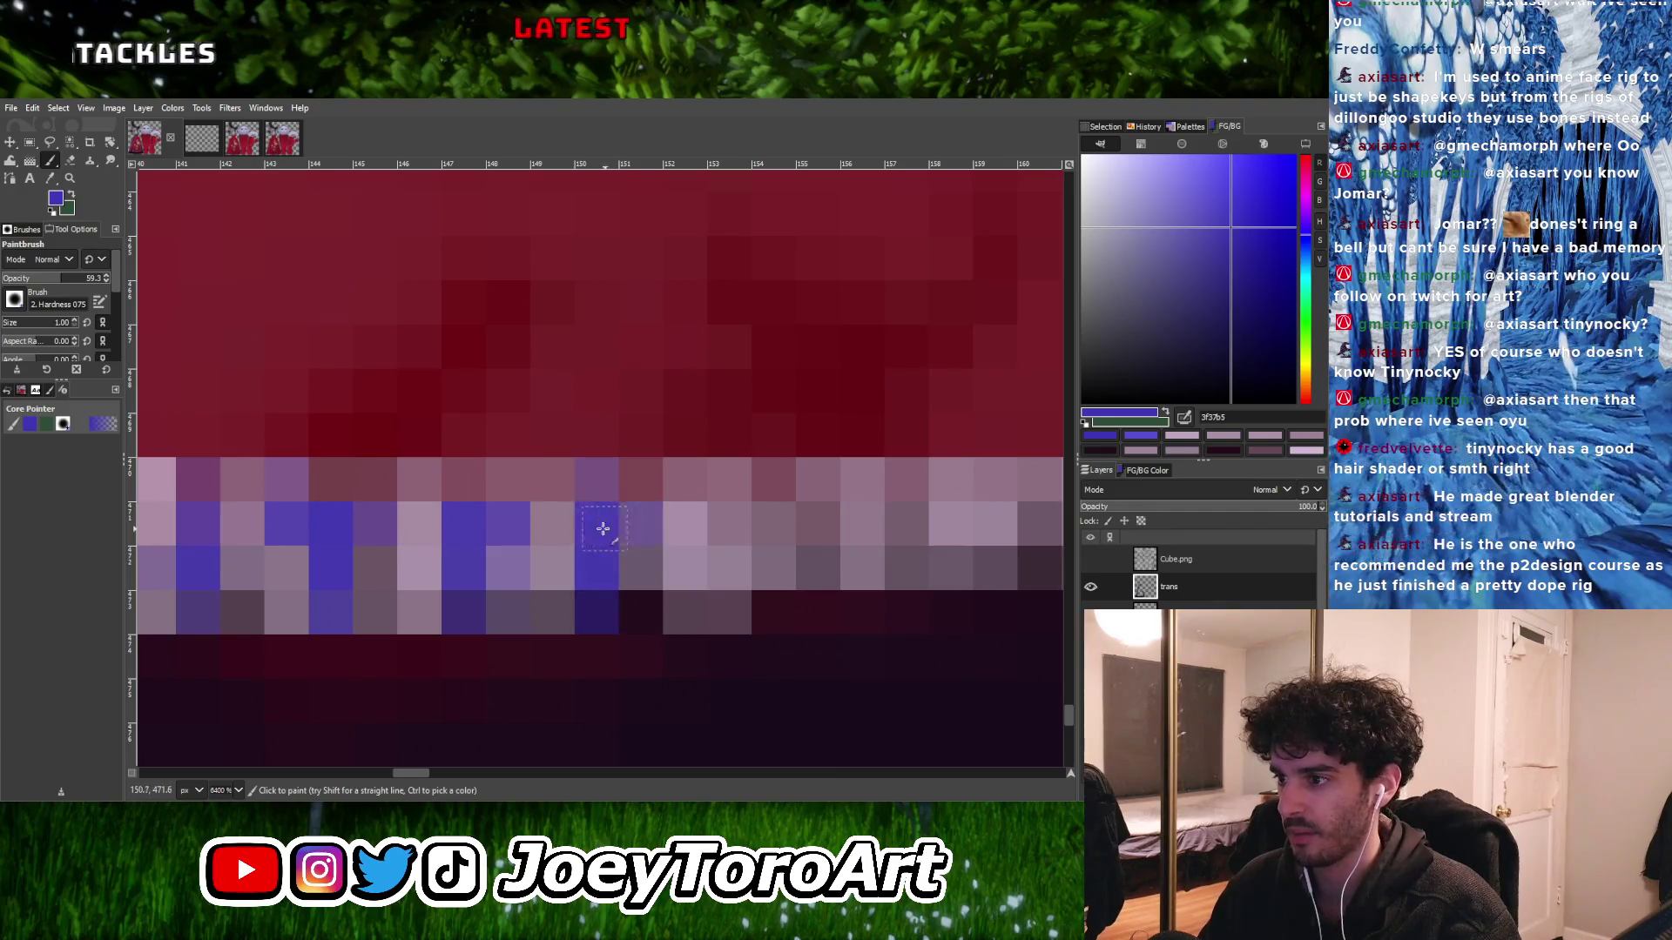
scroll(602, 529, down, 1)
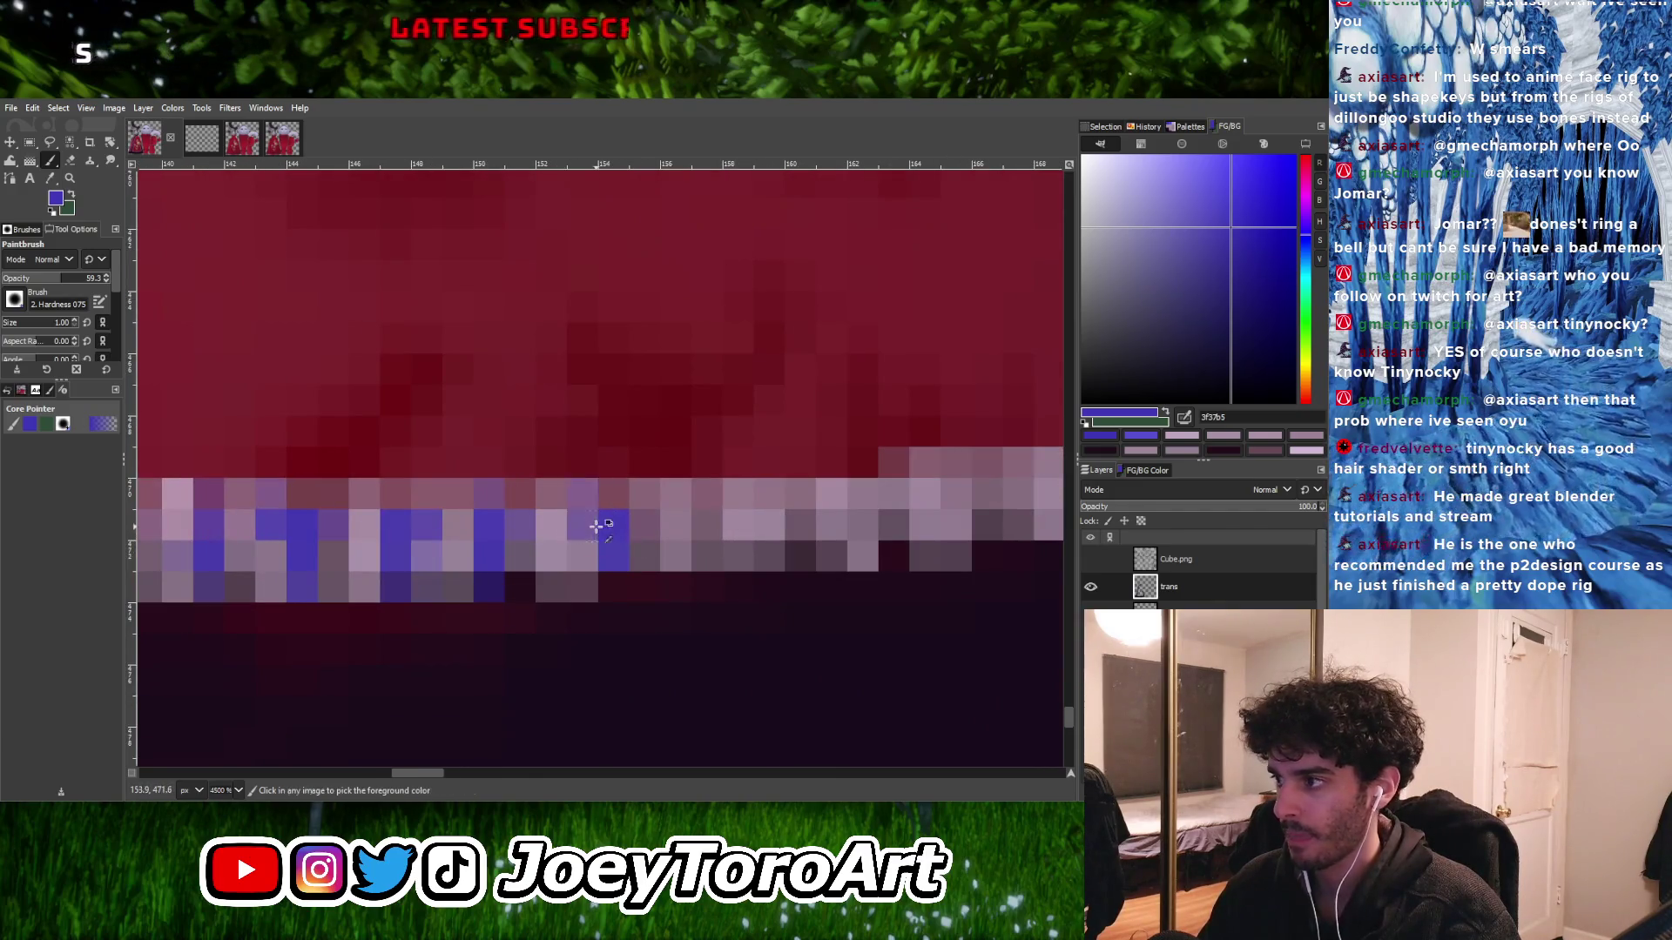
scroll(596, 526, down, 1)
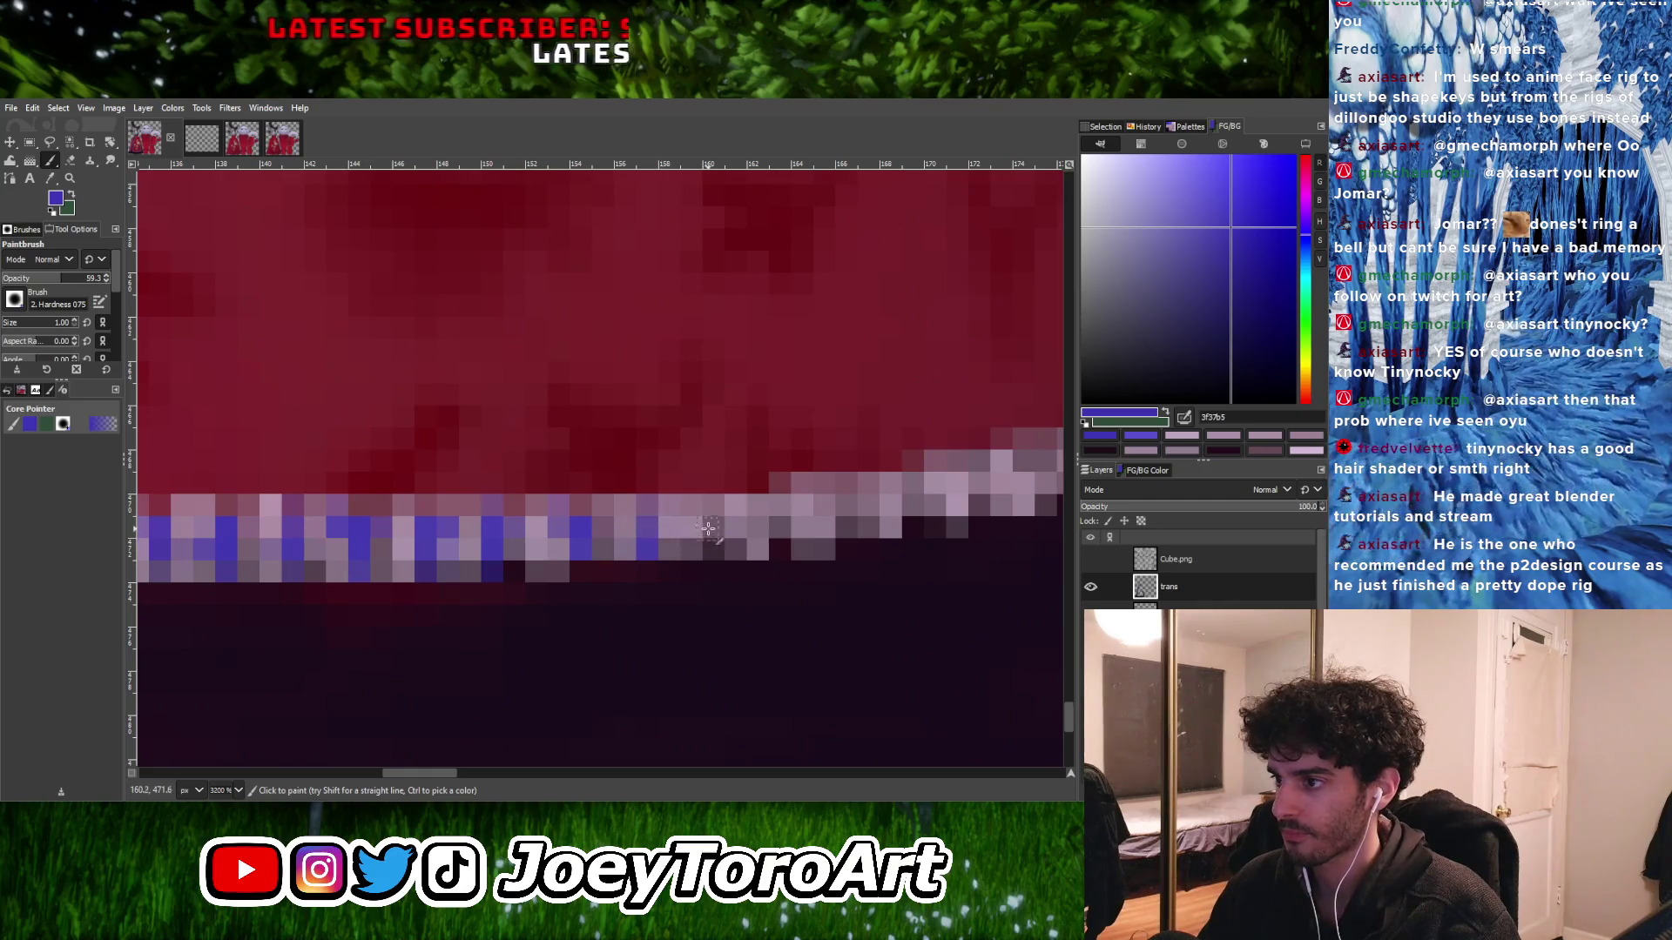
scroll(709, 529, down, 1)
scroll(714, 528, up, 1)
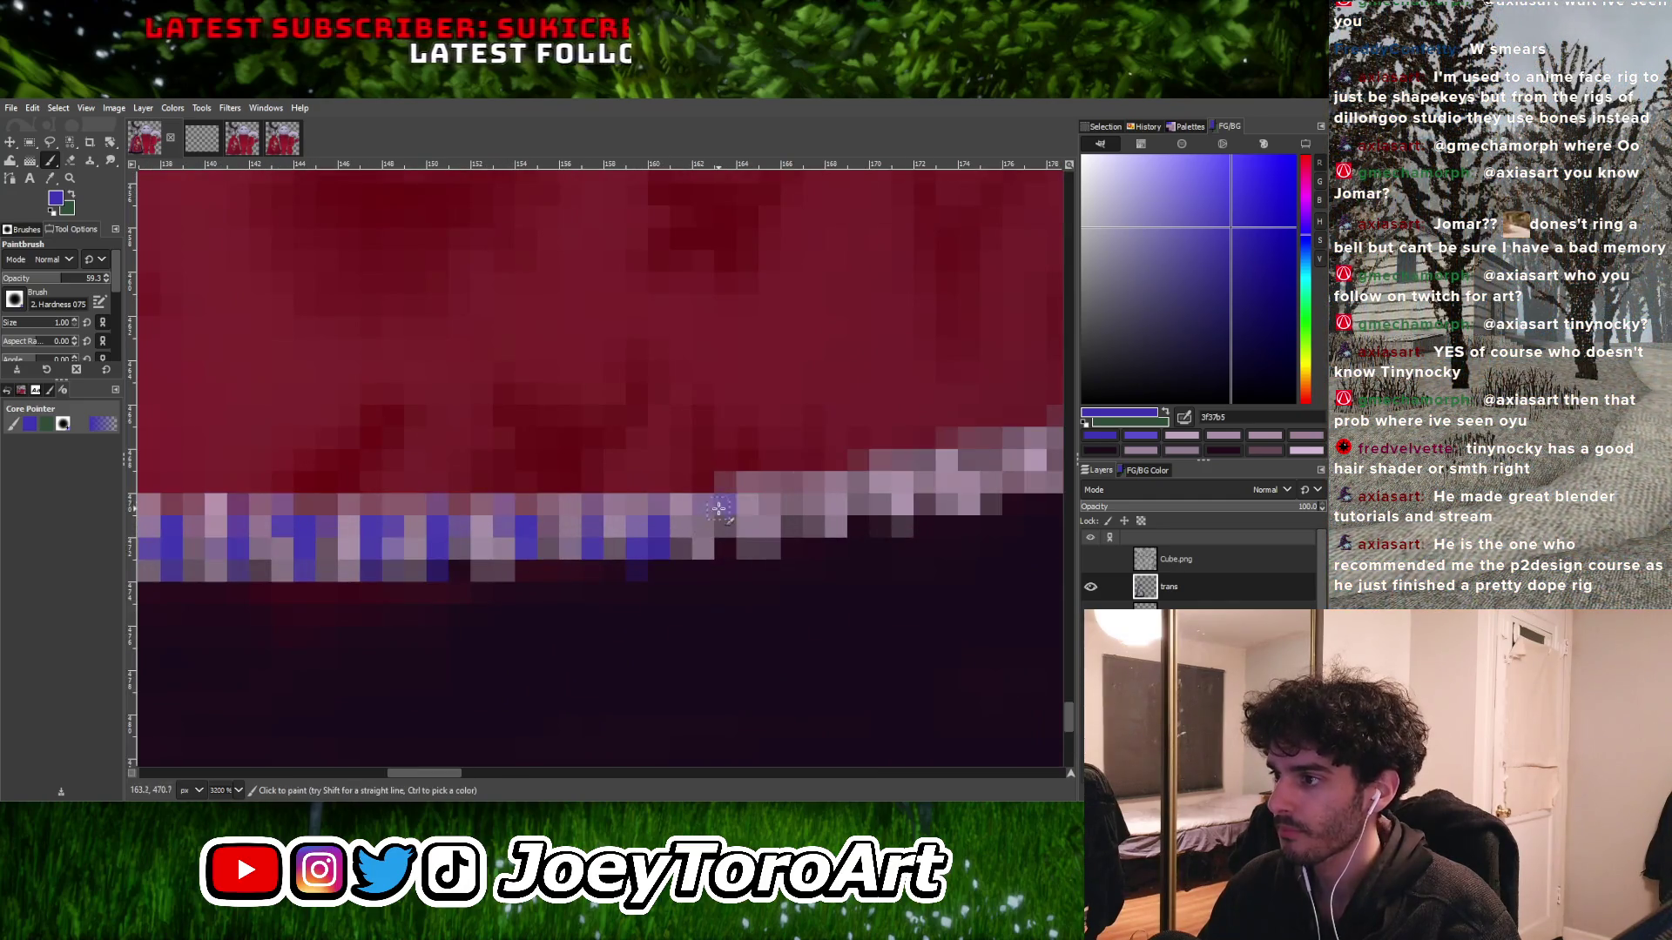
scroll(721, 537, down, 4)
scroll(688, 540, up, 2)
scroll(653, 546, up, 2)
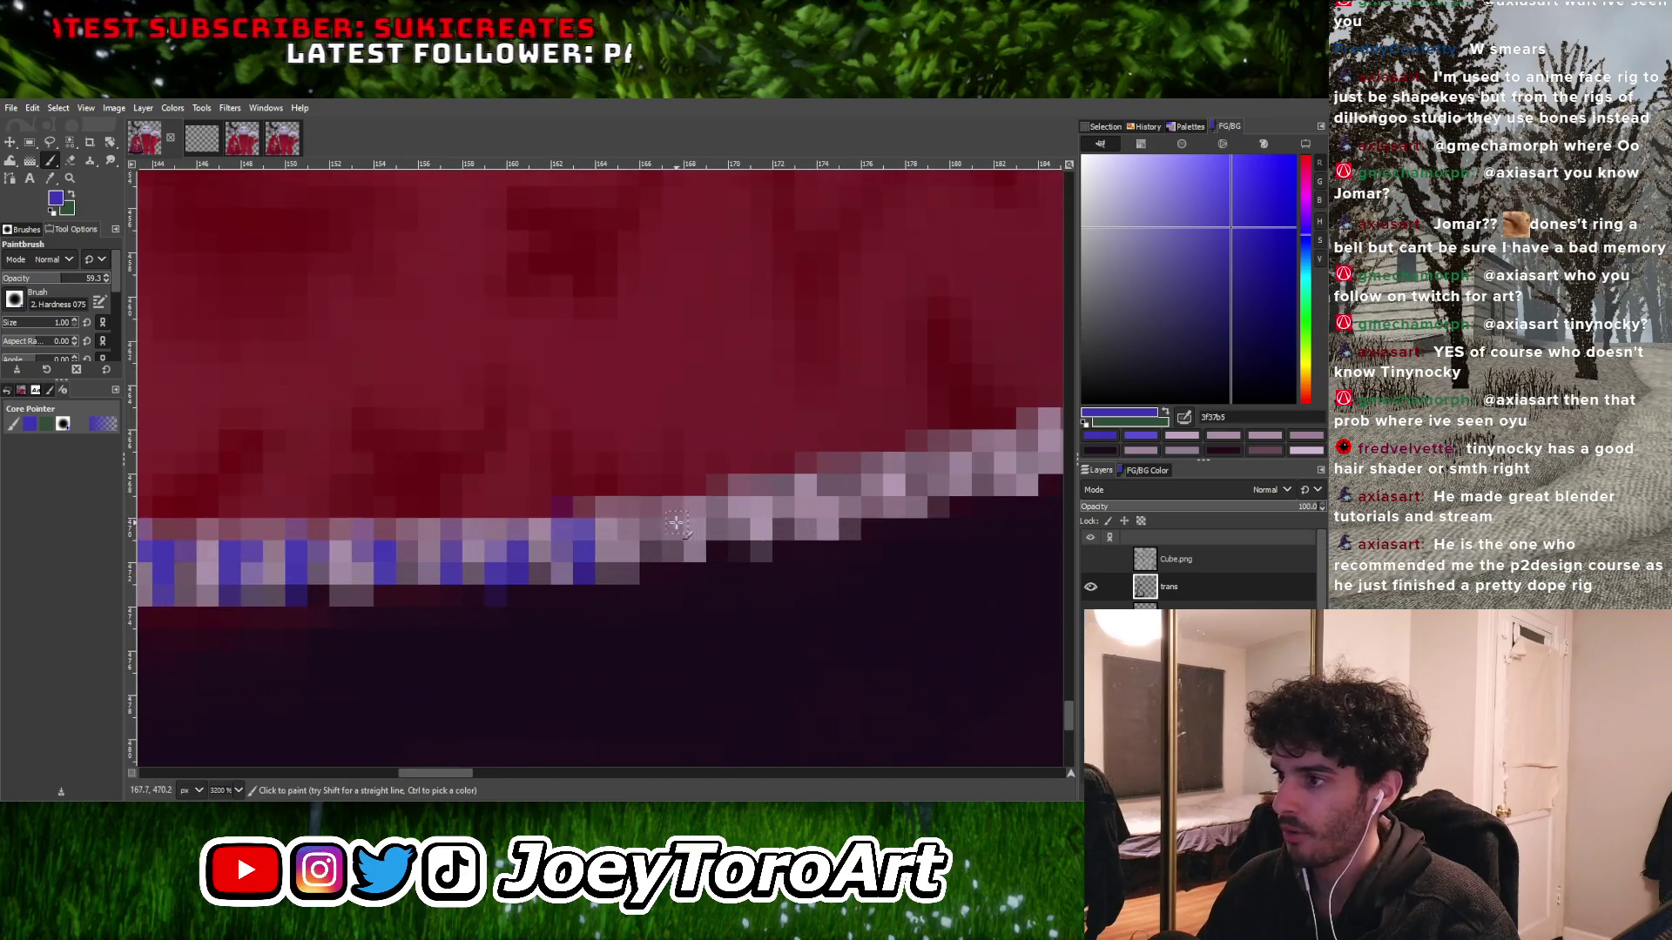
drag(652, 546, 672, 529)
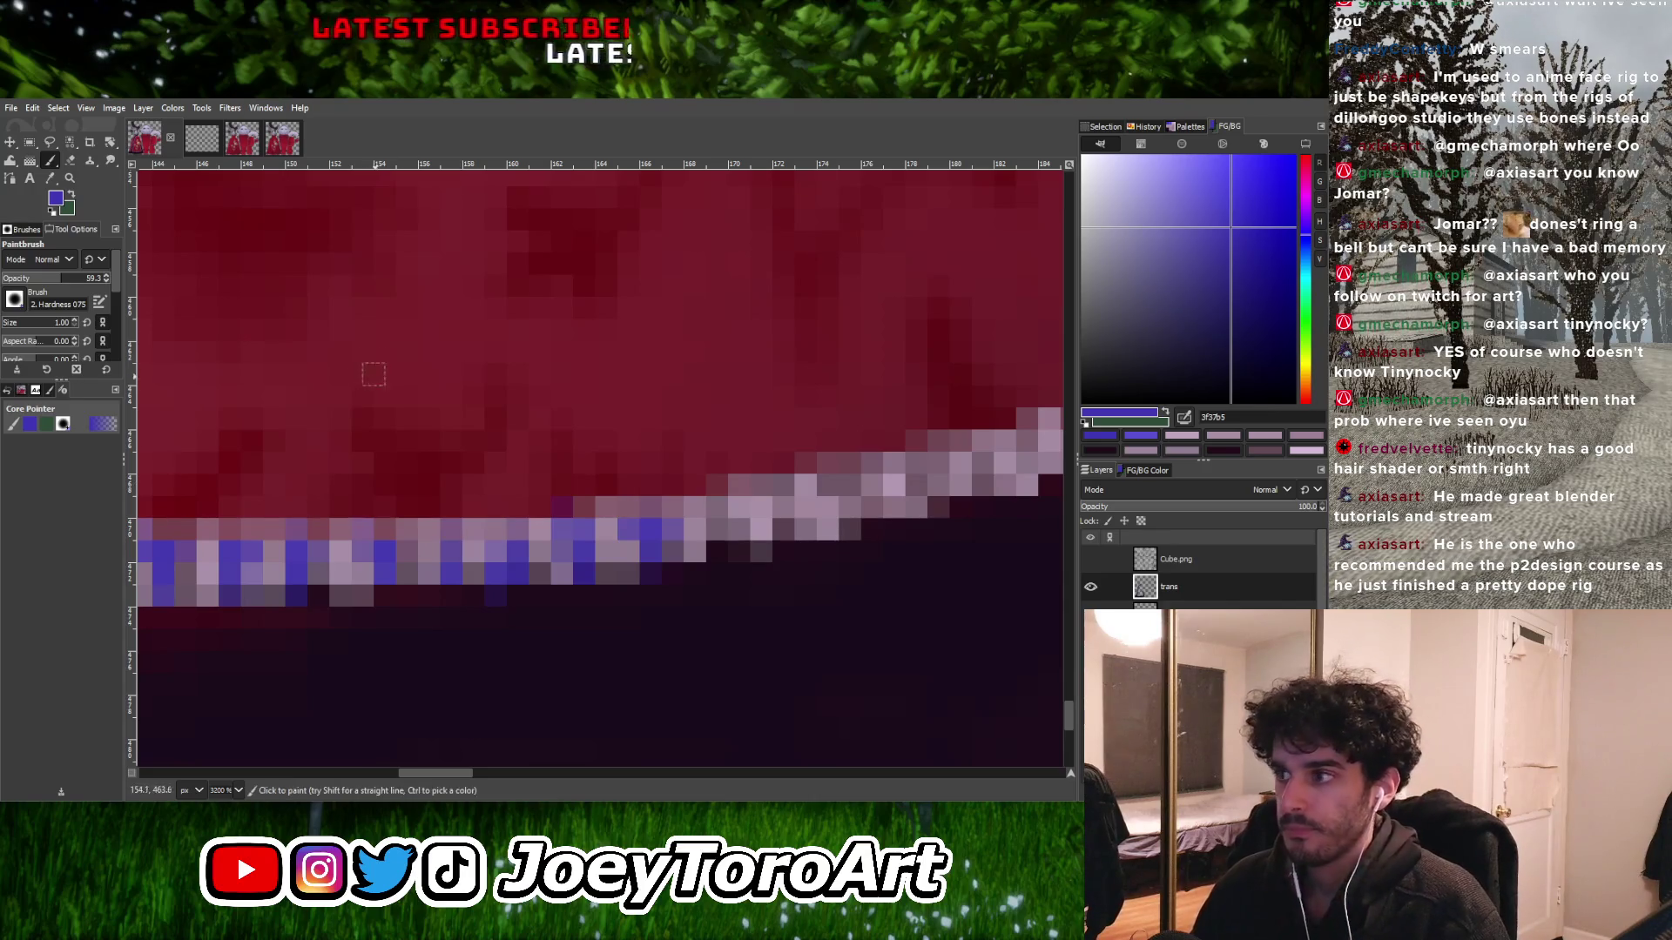
scroll(374, 373, down, 3)
- View the dress texture atlas at 100%, then at 200% zoom
scroll(373, 374, down, 3)
scroll(392, 435, down, 2)
key(1)
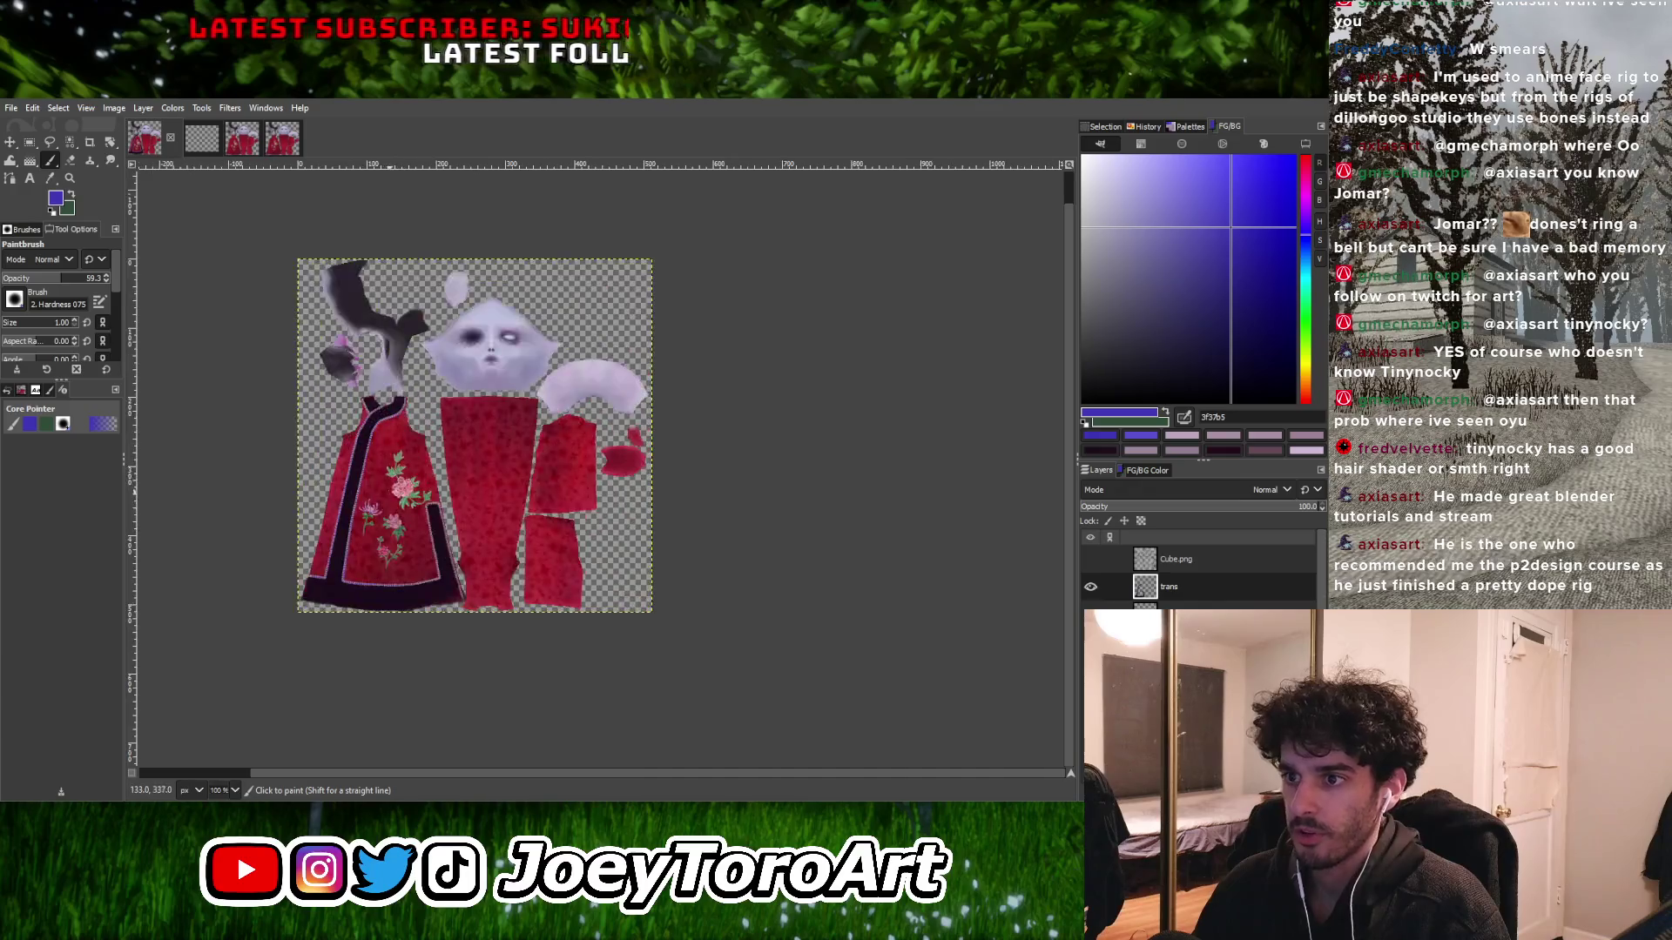
key(2)
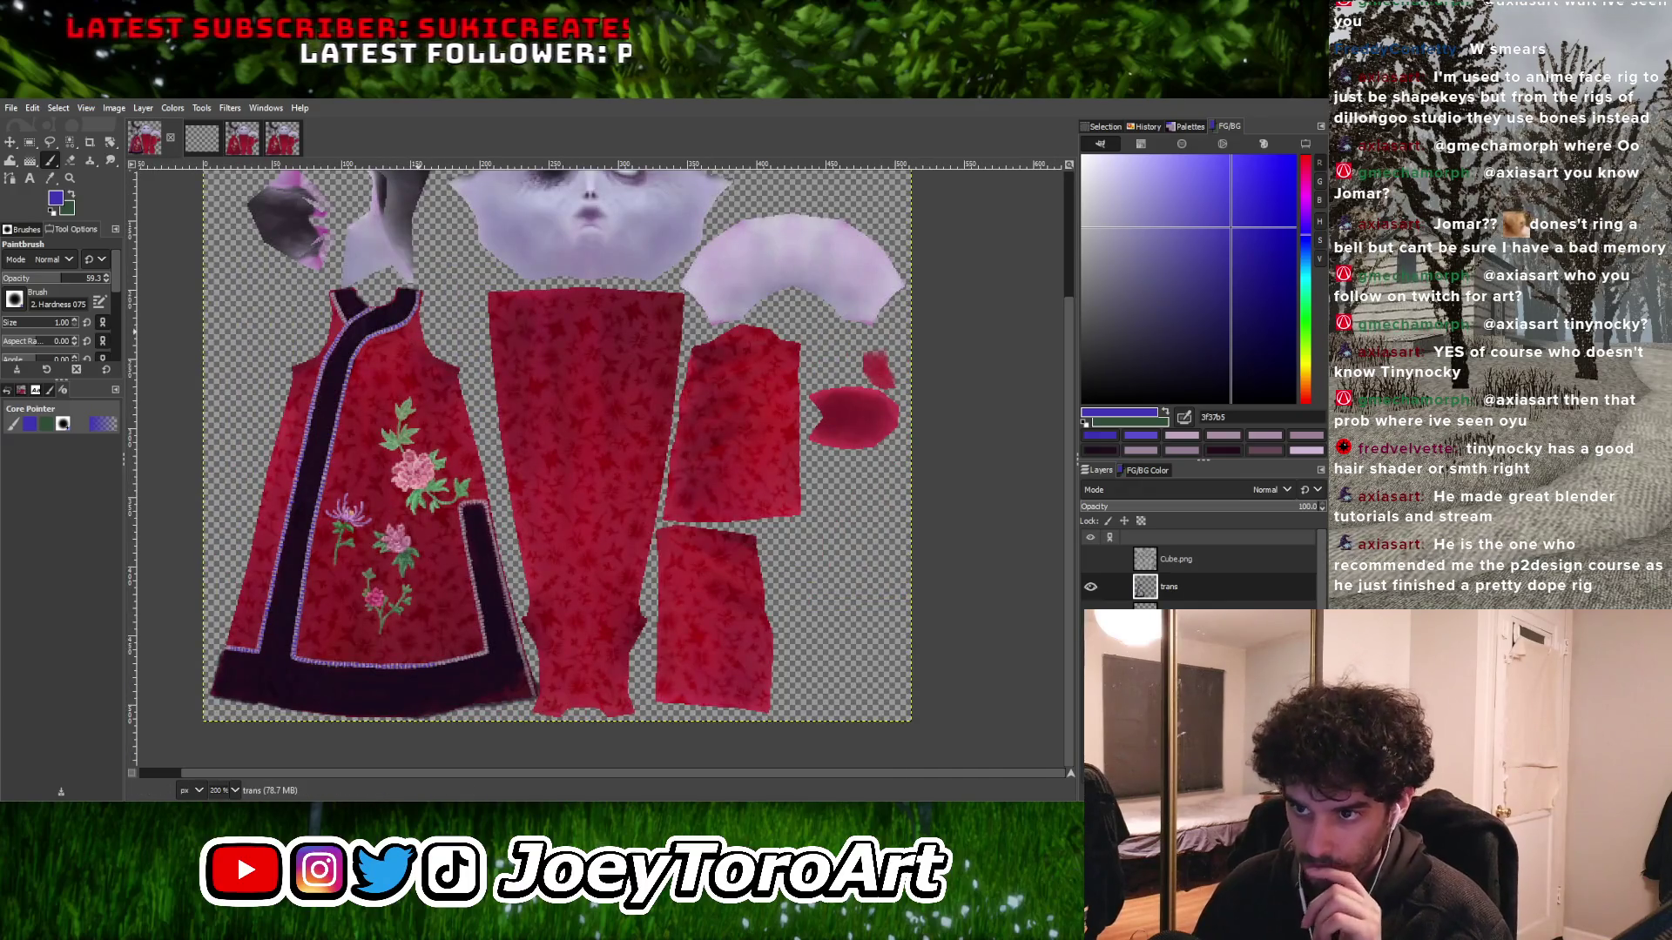